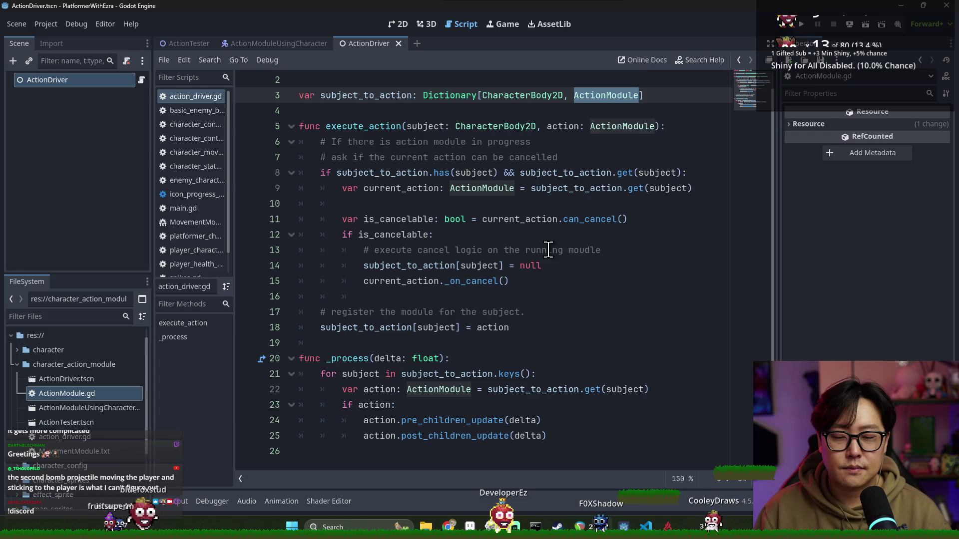
- Go from the pre/post_children_update calls in action_driver.gd to their declarations in ActionModule.gd
double_click(426, 441)
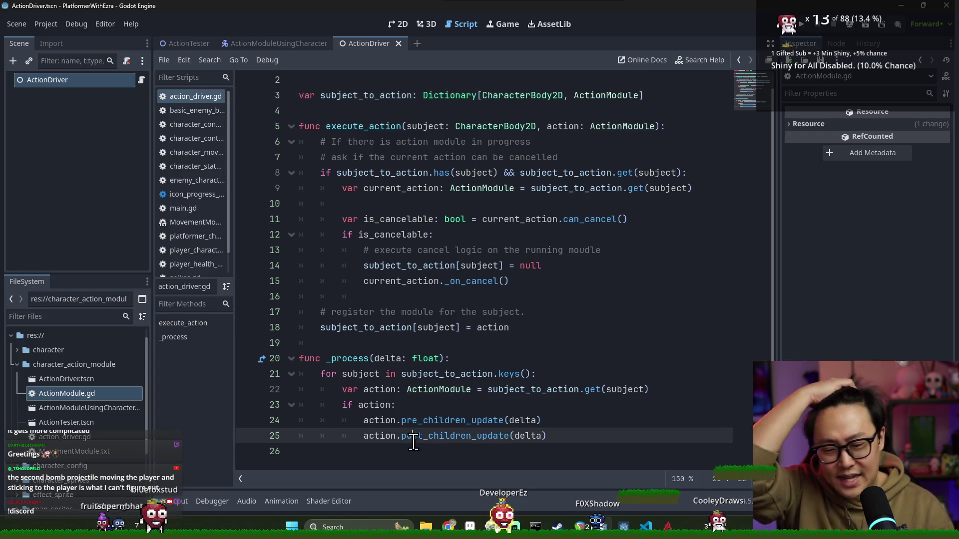
double_click(428, 421)
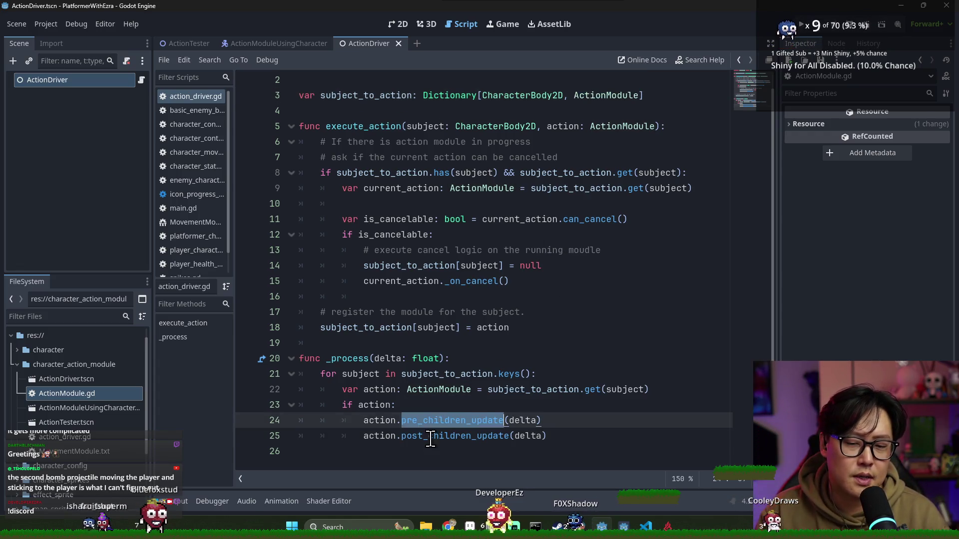
double_click(428, 436)
double_click(453, 425)
double_click(452, 437)
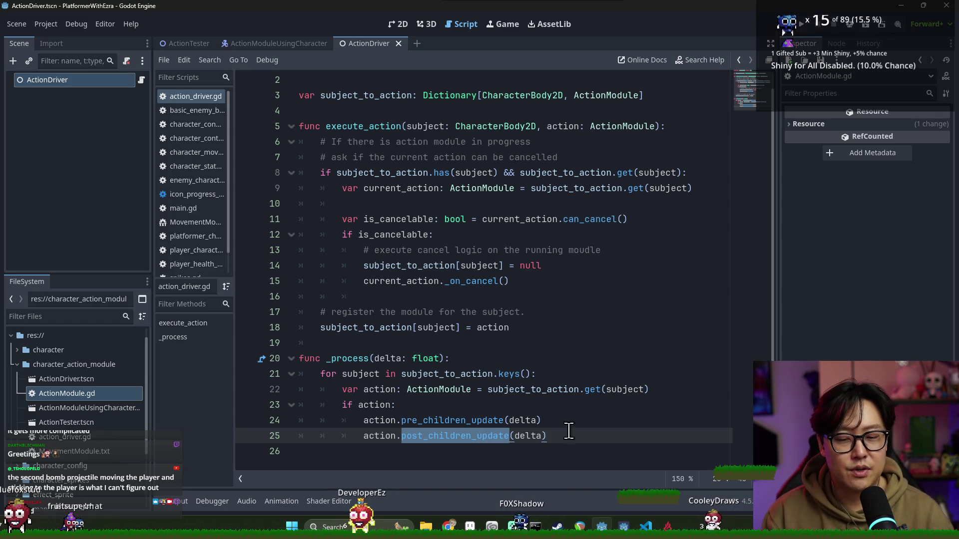
ctrl+click(478, 438)
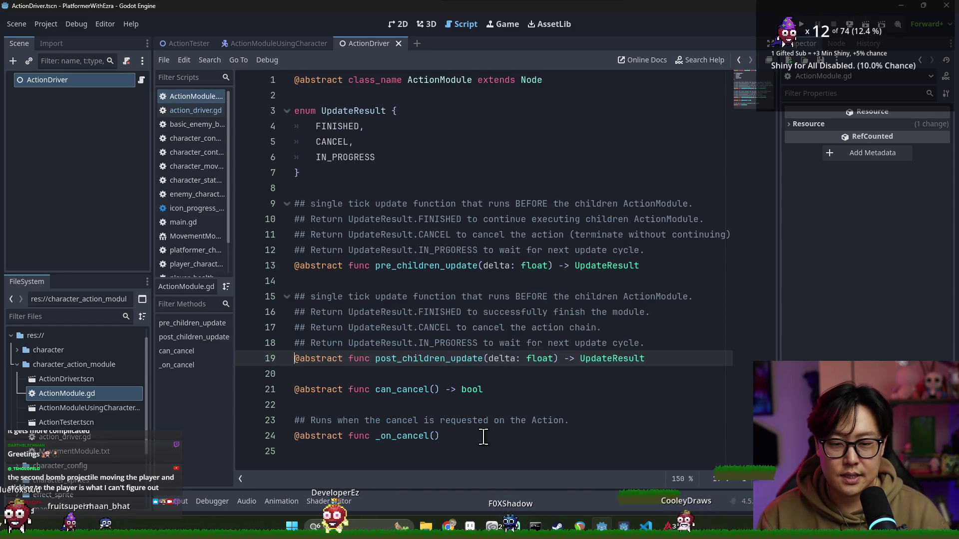
- Rename ActionModule's pre_children_update method to update
click(380, 265)
drag(380, 265, 446, 265)
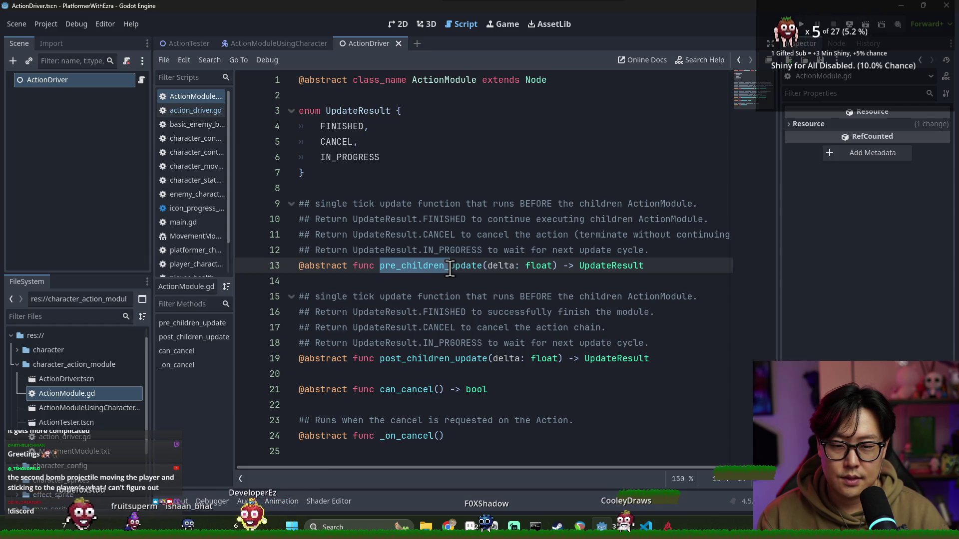
key(Delete)
key(Delete)
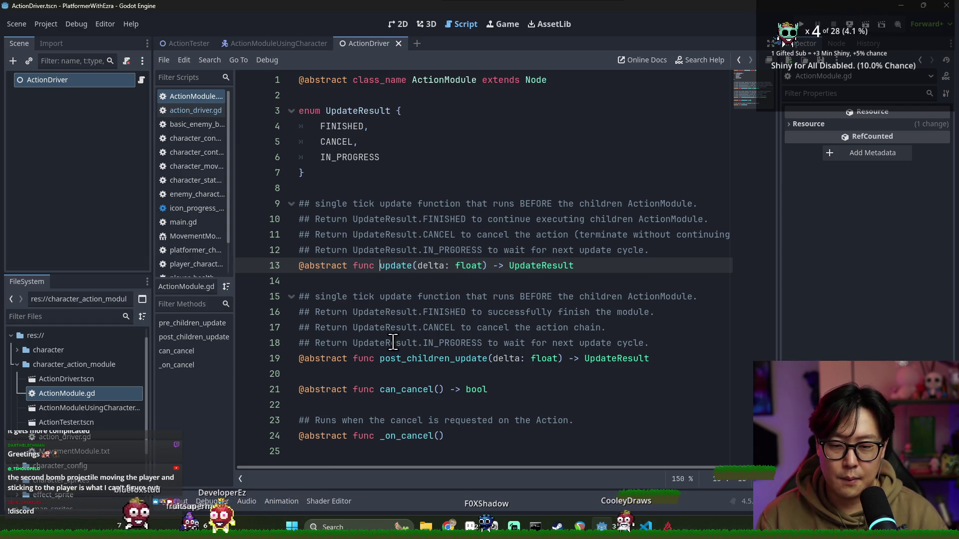
- Delete the post_children_update declaration, its comments and the leftover blank line
click(352, 288)
shift+click(659, 358)
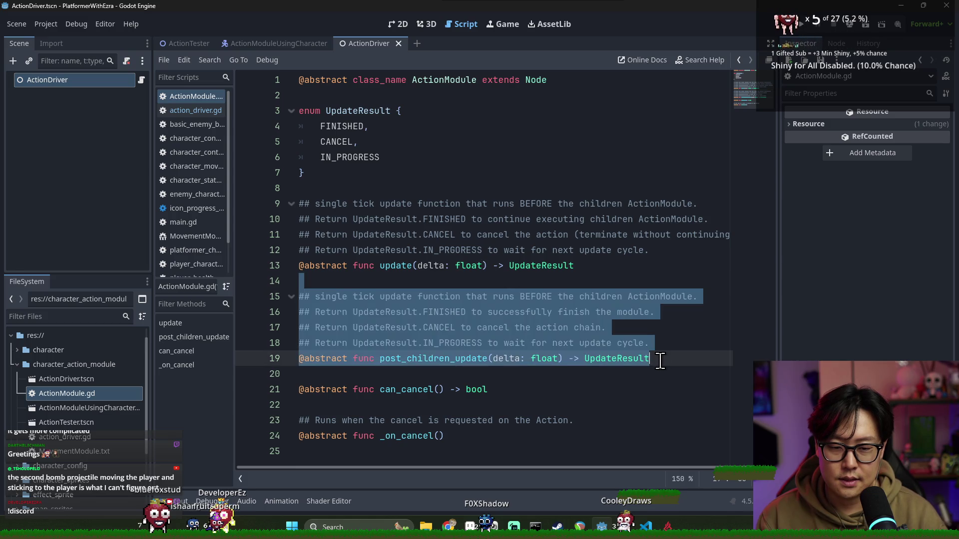
key(Delete)
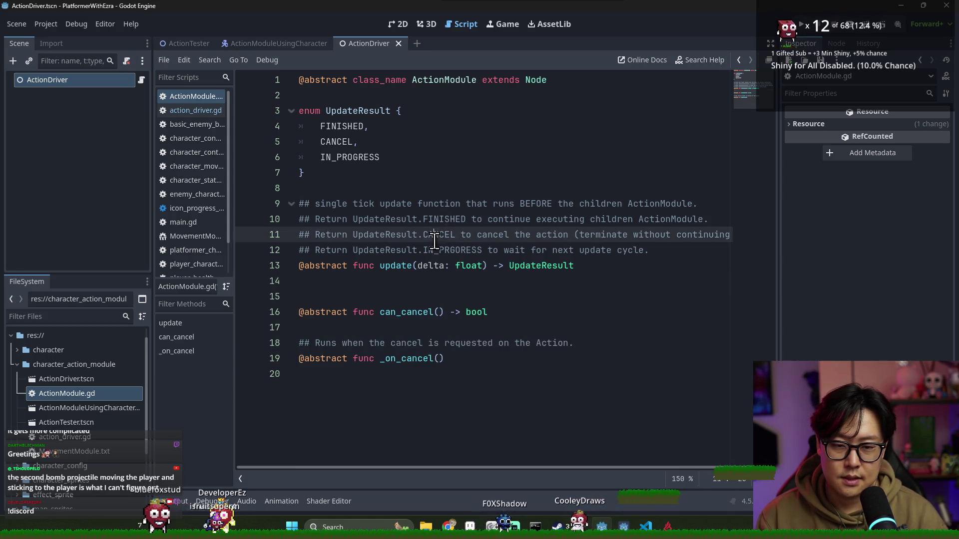
double_click(452, 233)
click(410, 282)
key(BackSpace)
- Review the update method's doc comments, then go back to action_driver.gd
double_click(424, 266)
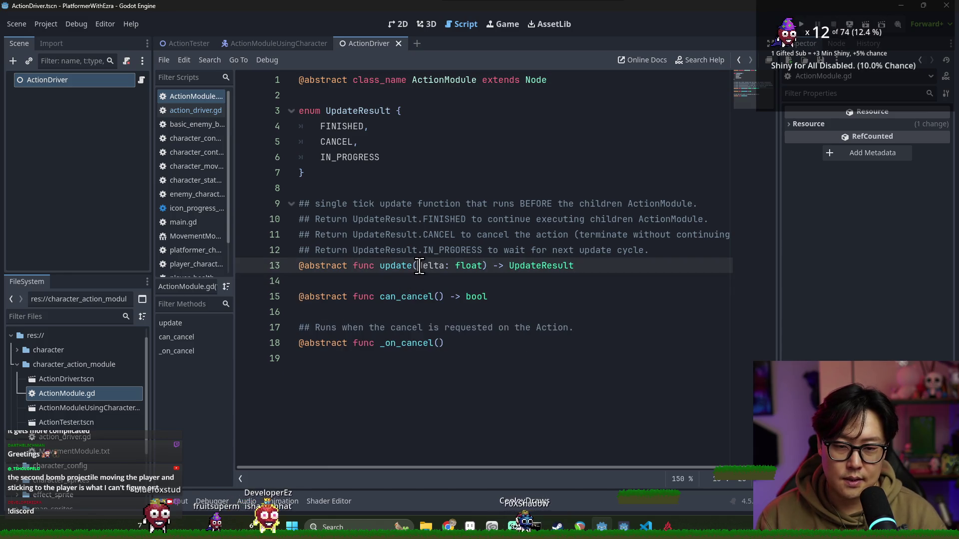
click(383, 194)
shift+click(456, 280)
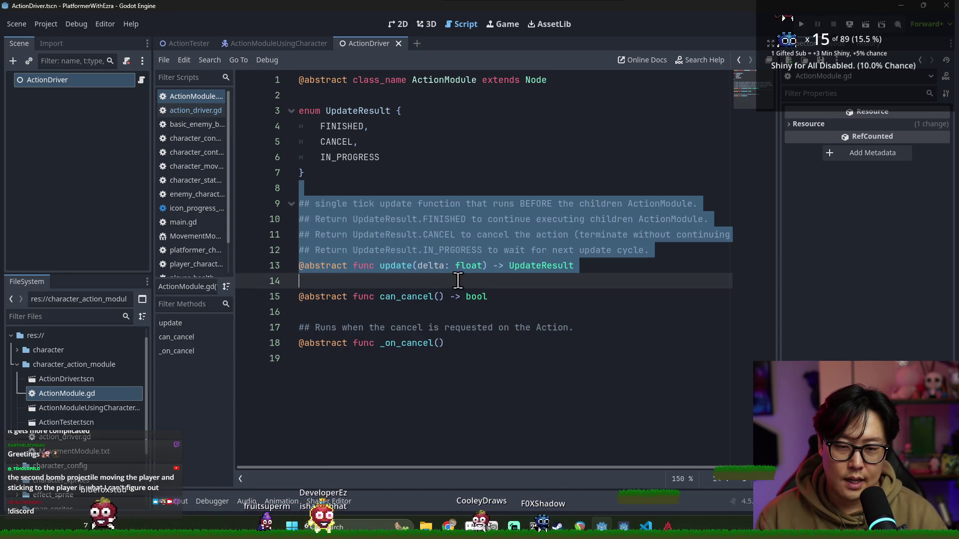
click(450, 265)
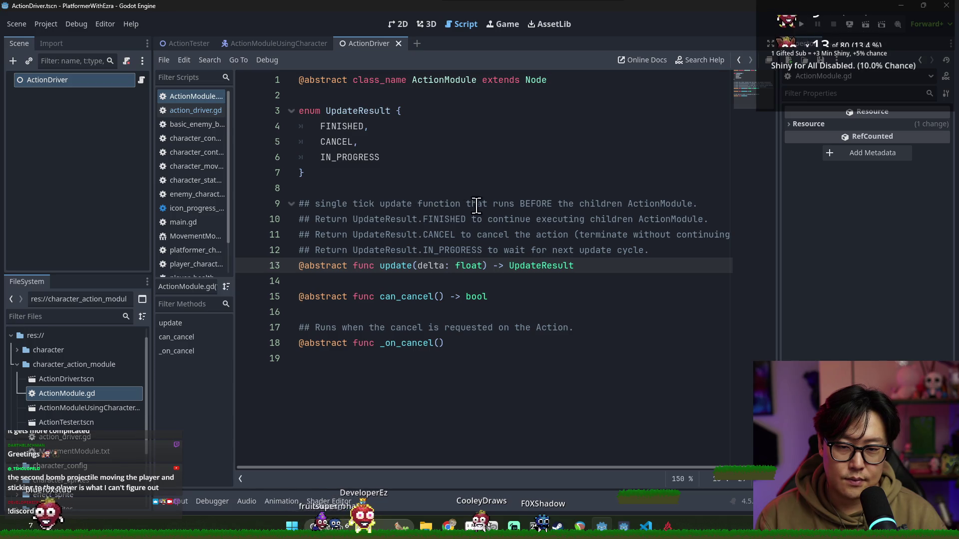
double_click(536, 205)
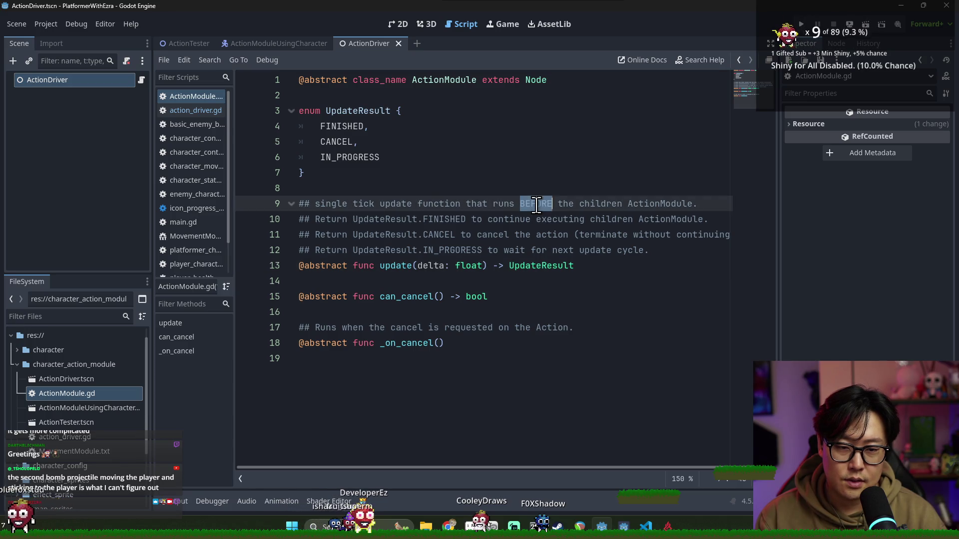
triple_click(655, 204)
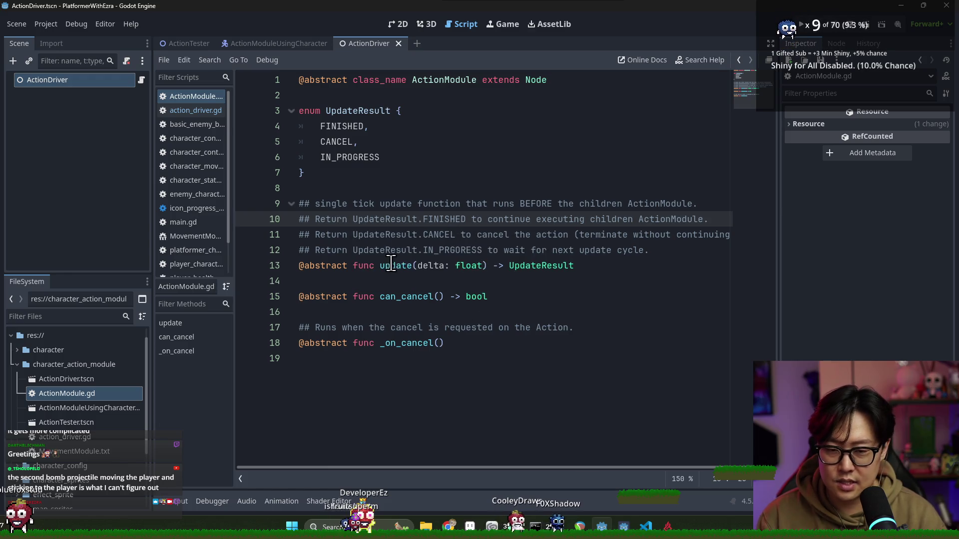
click(364, 218)
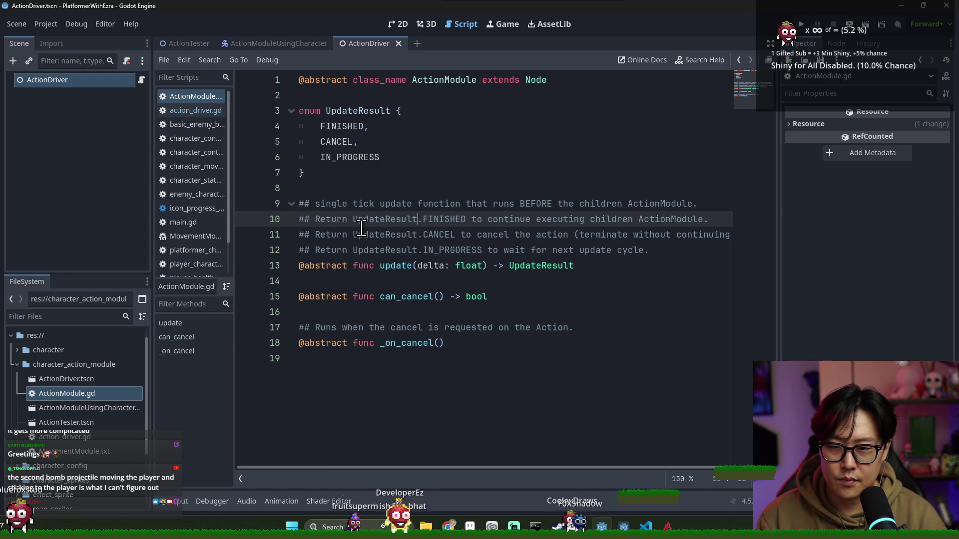
key(alt+Left)
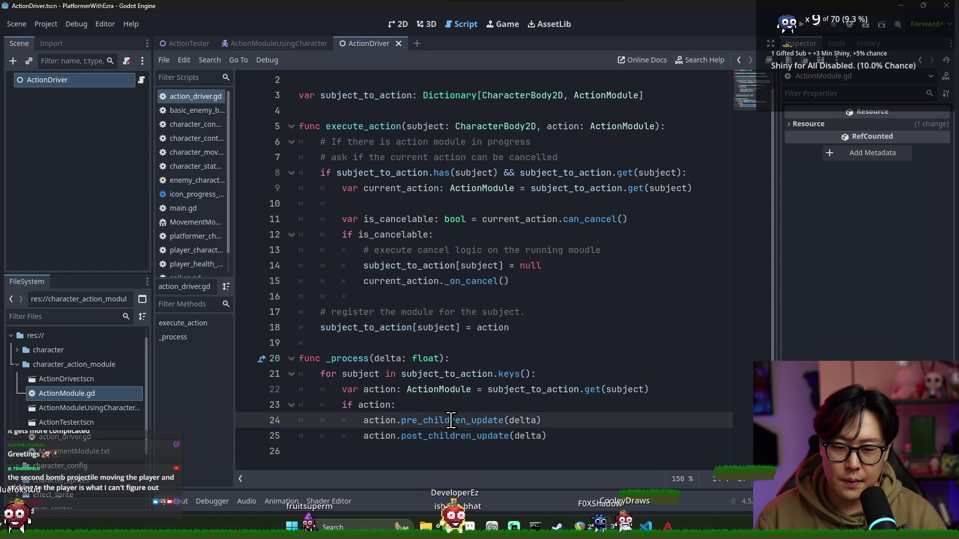
- Replace the pre_children_update call with update, delete the post_children_update line, and save
double_click(447, 420)
text(update)
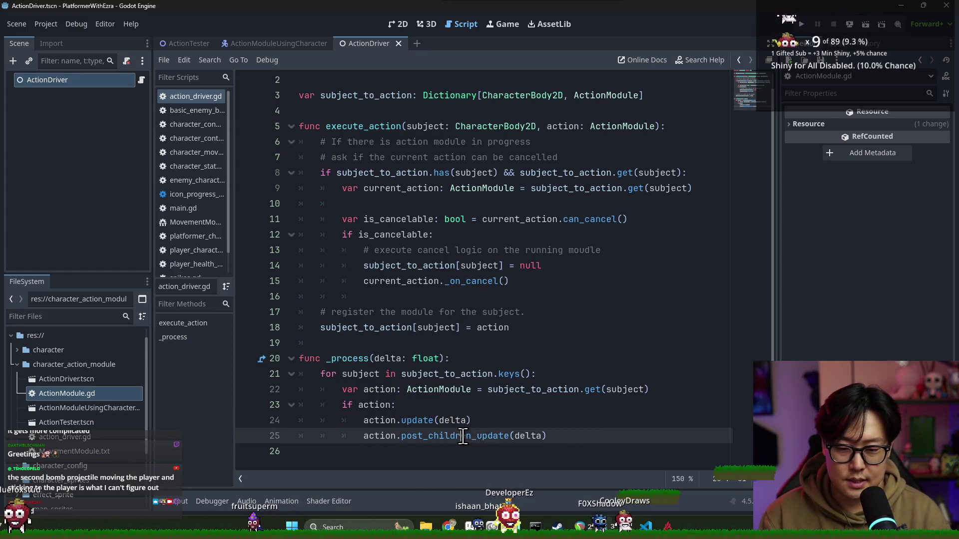
triple_click(469, 436)
key(BackSpace)
key(ctrl+s)
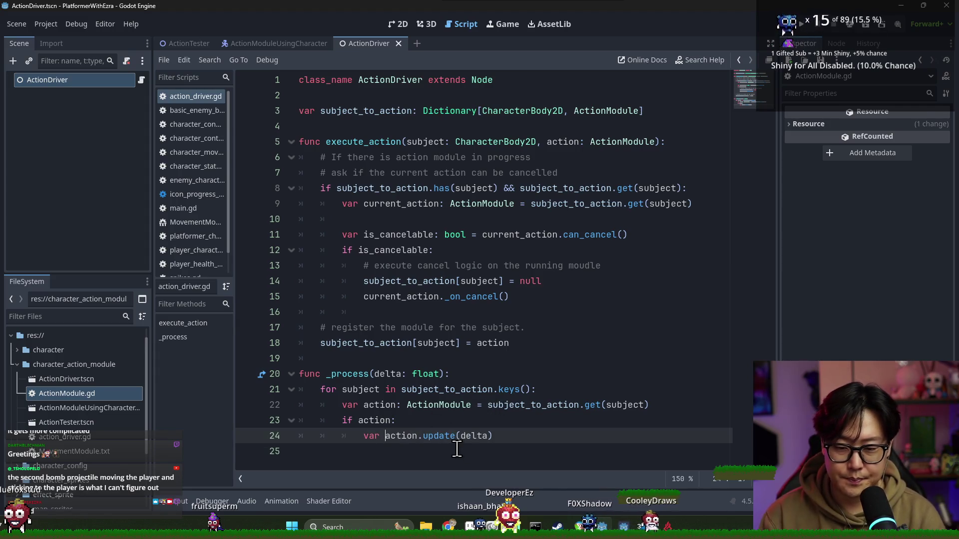
- Store the update(delta) return in result and begin a match result block
text(result :=)
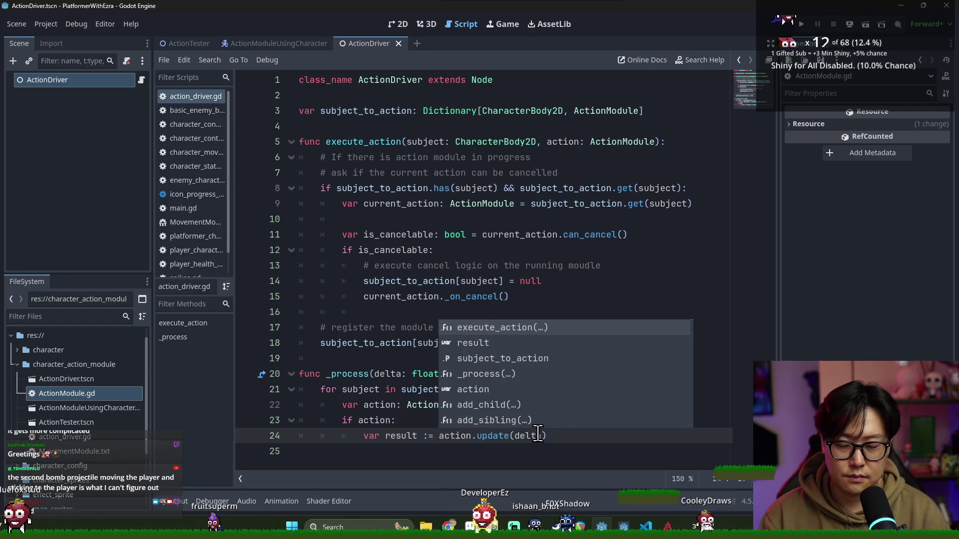
triple_click(500, 436)
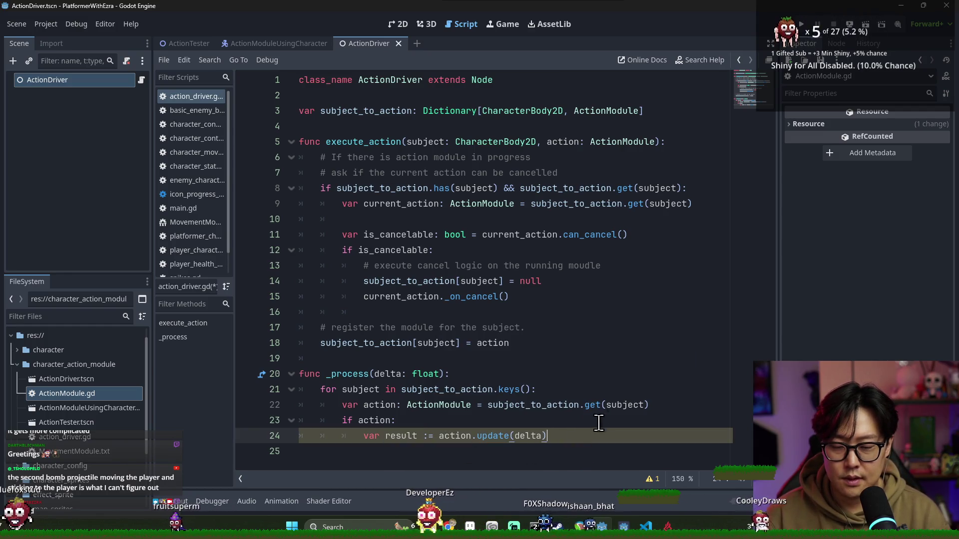
key(Return)
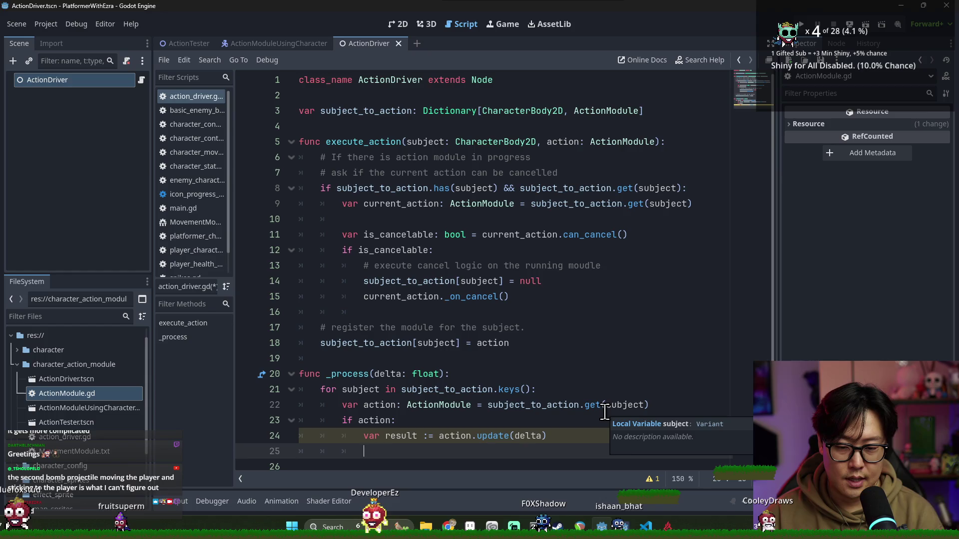
text(match result:)
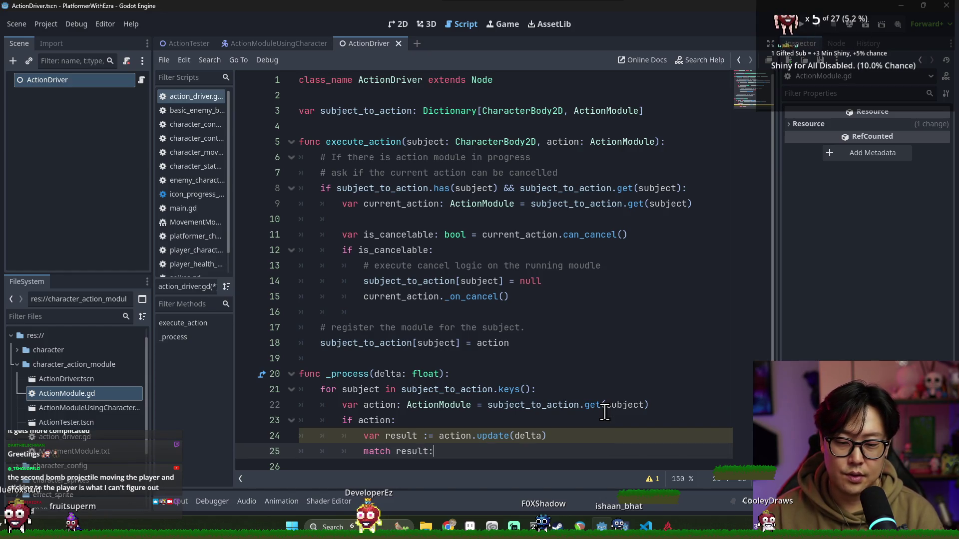
key(Return)
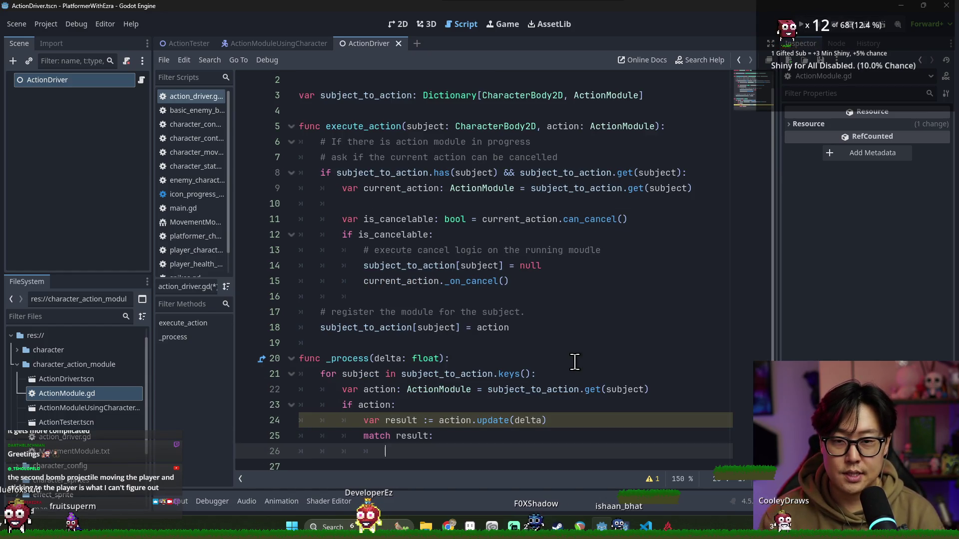
- Add the ActionModule.UpdateResult.FINISHED case with a pass body
scroll(557, 359, up, 1)
scroll(525, 288, down, 1)
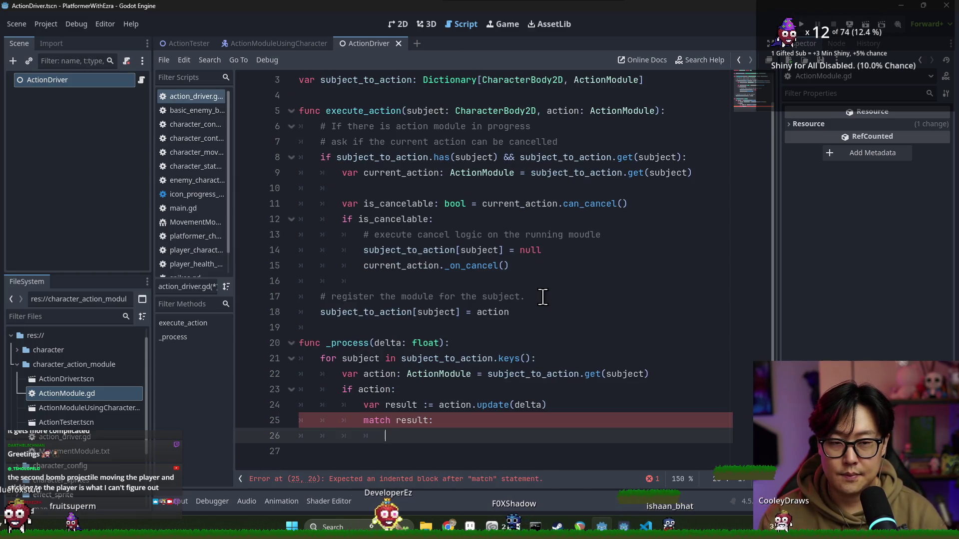
text(ActionModule.)
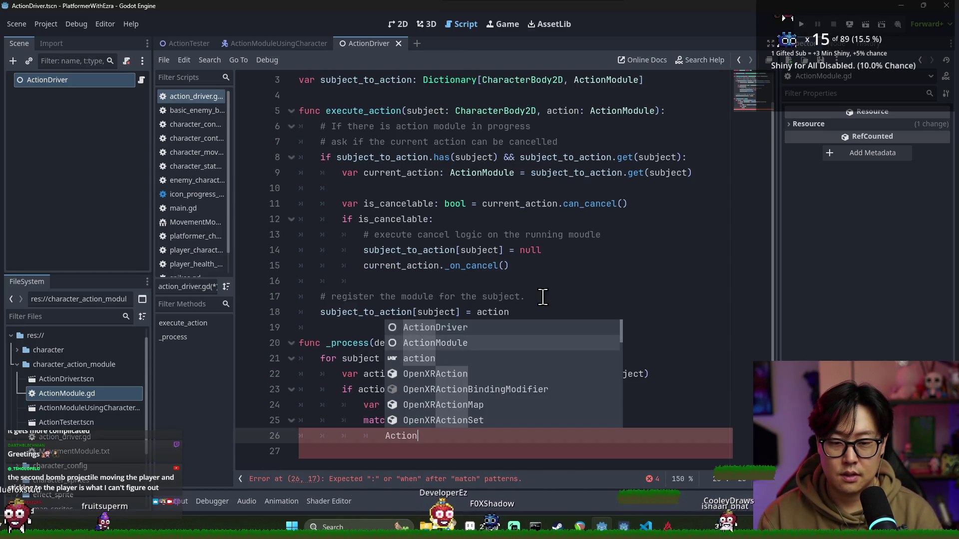
key(Escape)
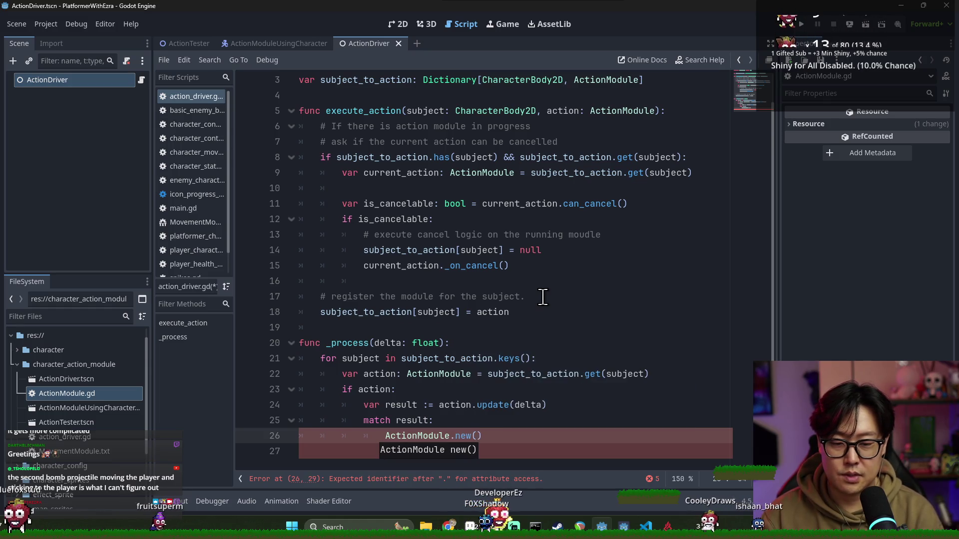
text(U)
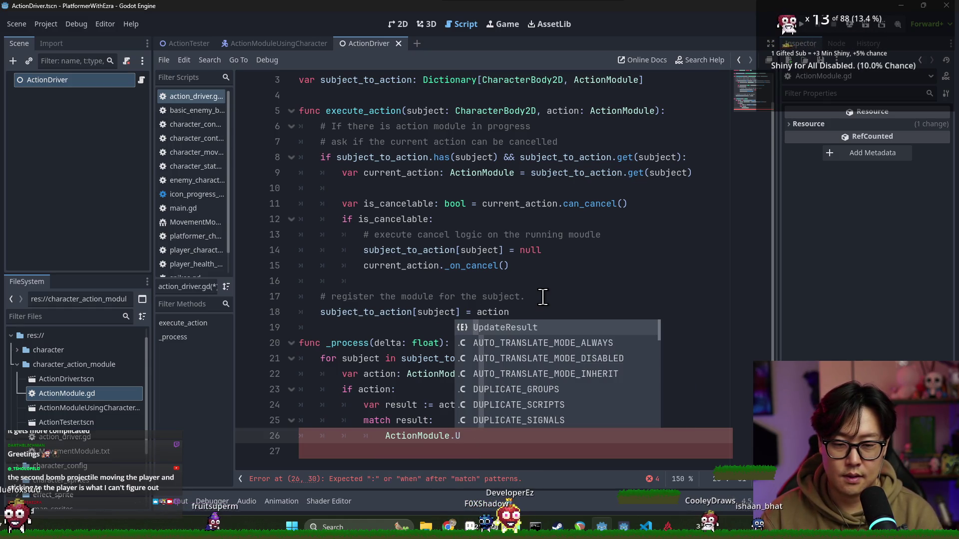
key(Return)
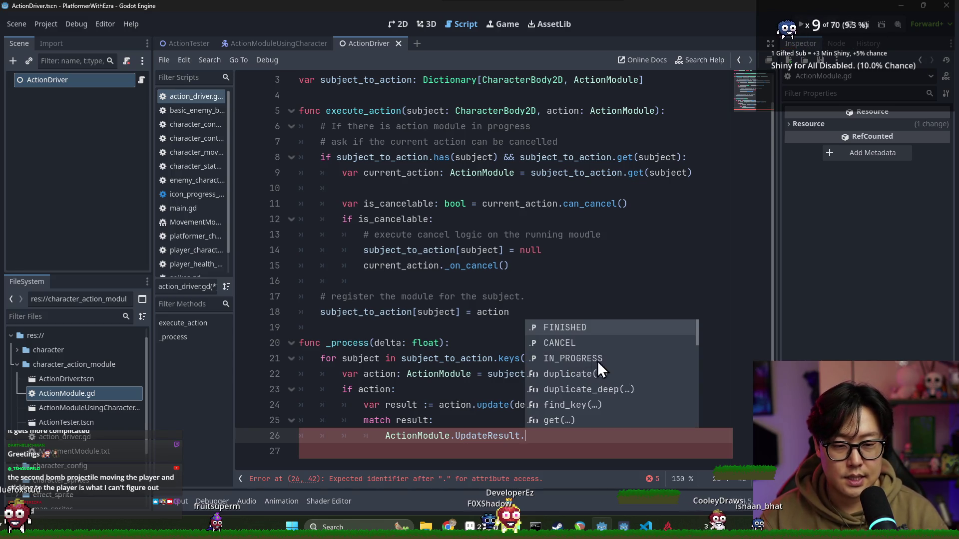
click(576, 330)
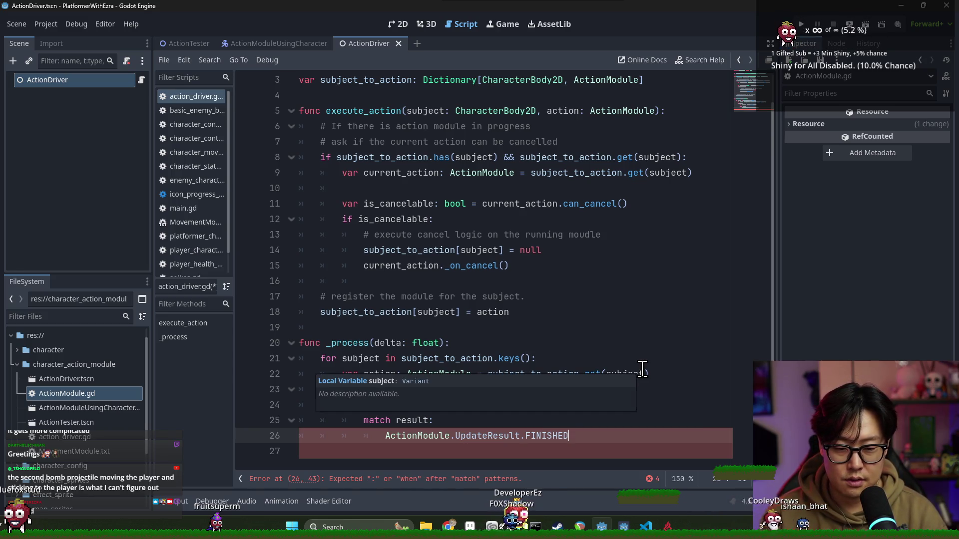
text(:)
key(Return)
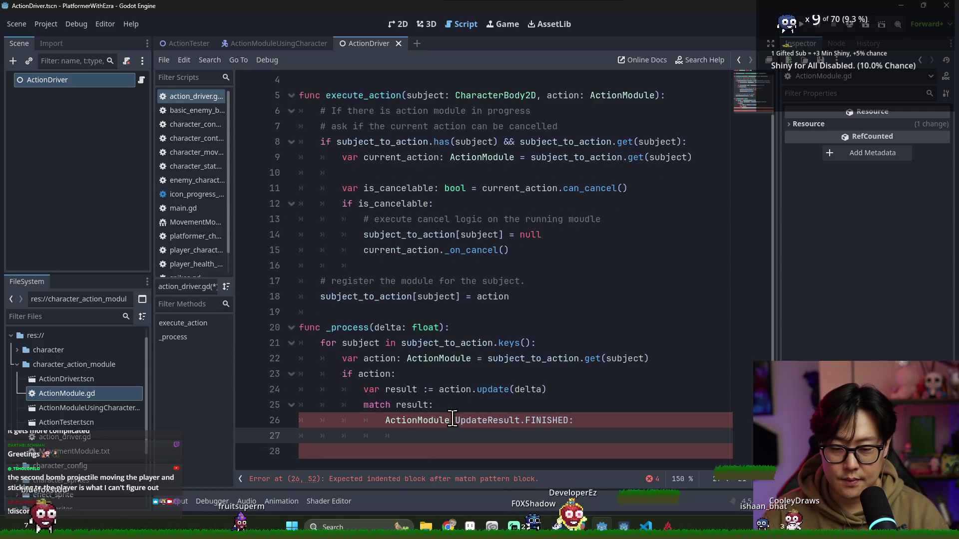
text(pass)
key(Return)
- Add the UpdateResult.IN_PROGRESS case, fixing the case indentation and the misspelled ActionModule
text(Aciton)
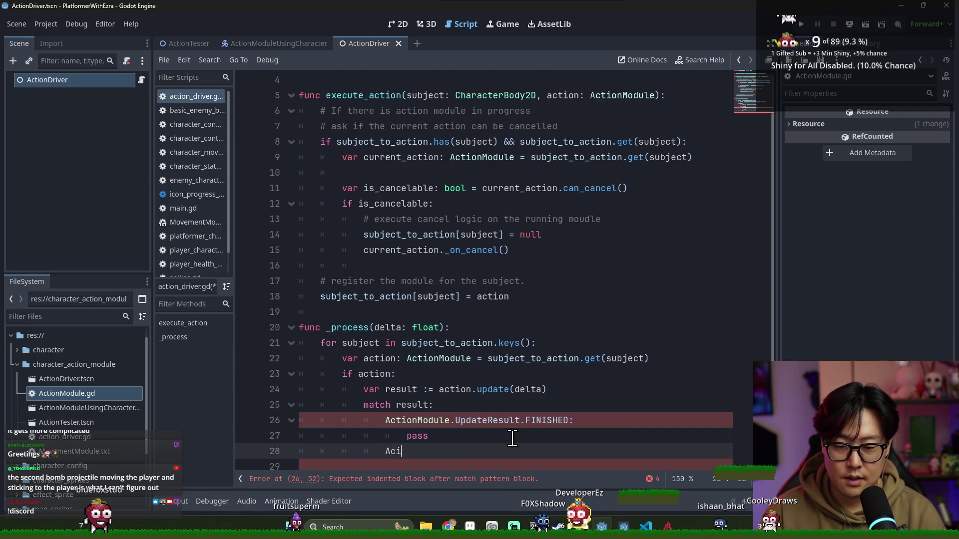
mouse_move(403, 427)
mouse_down()
mouse_move(420, 445)
mouse_move(407, 458)
mouse_up()
key(shift+Tab)
click(371, 407)
drag(371, 407, 420, 433)
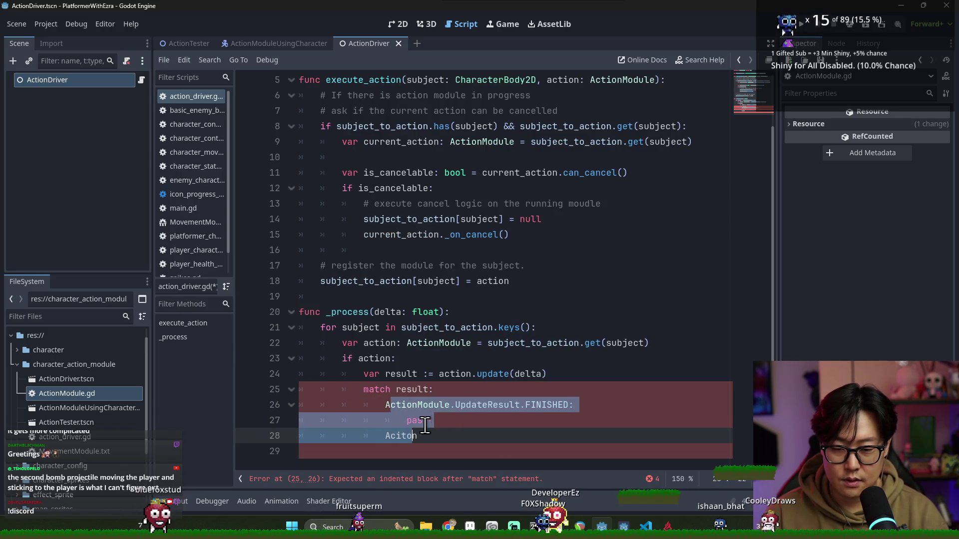
key(Tab)
click(439, 438)
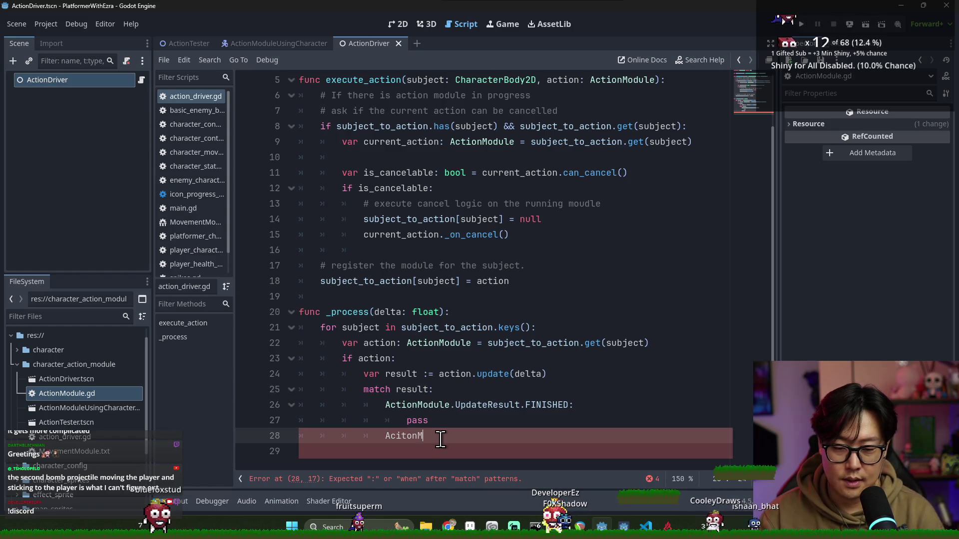
text(odule.Update)
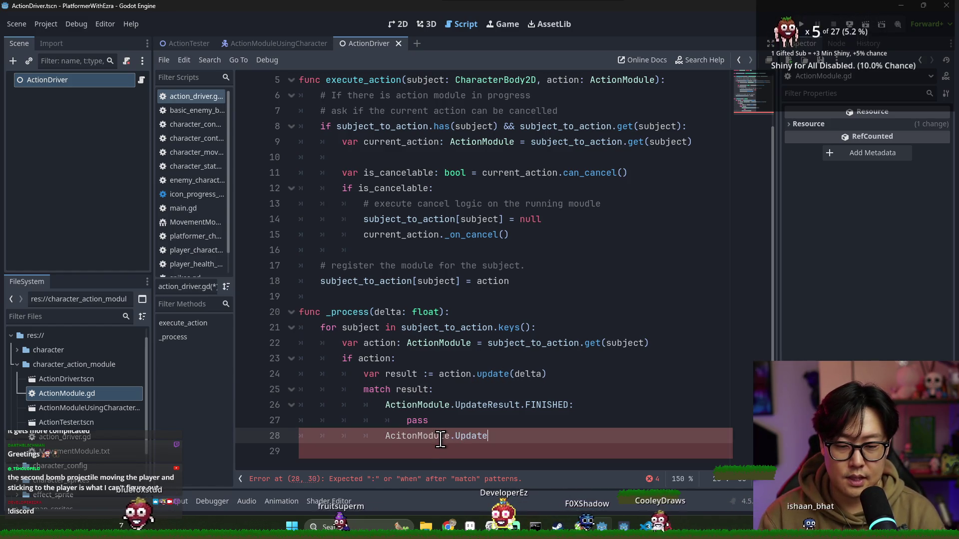
text(Result.In)
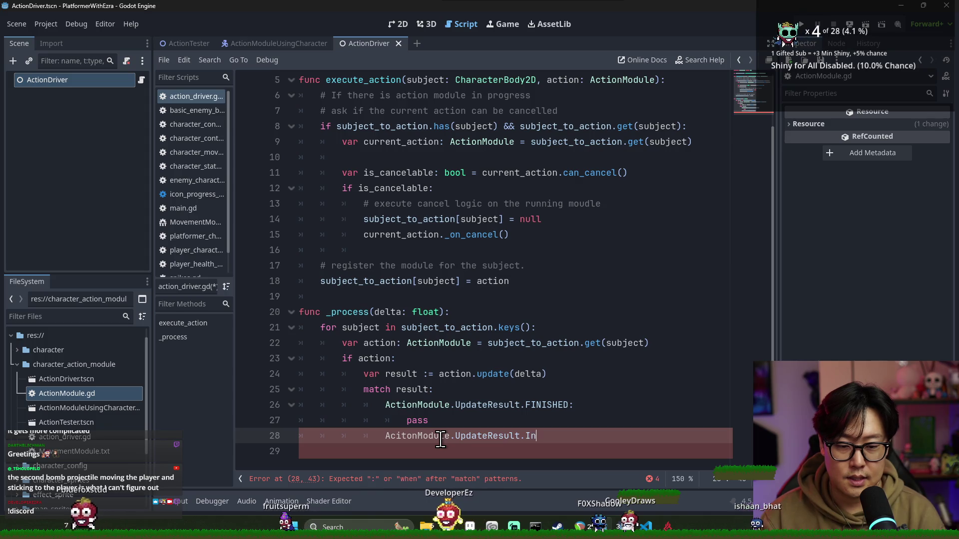
key(BackSpace)
text(N_PROGRESS)
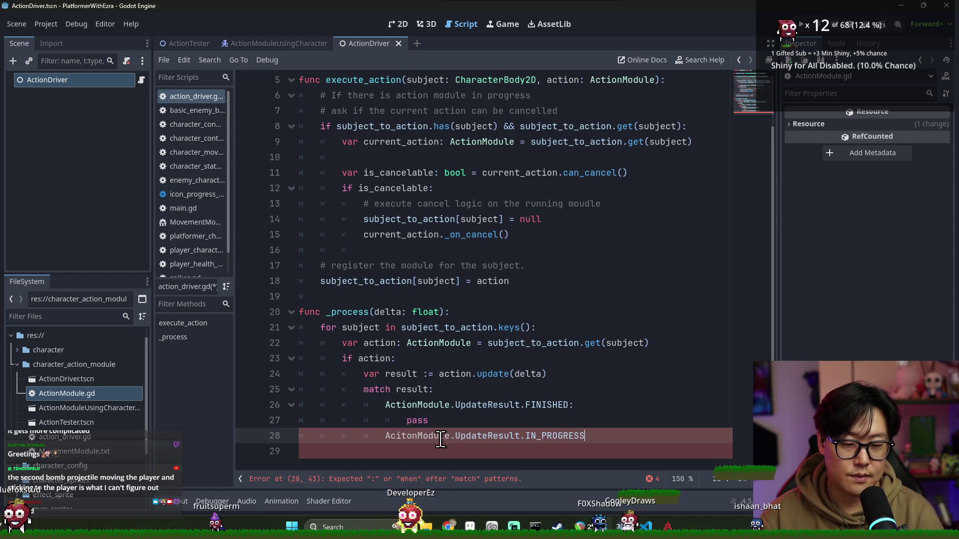
text(:)
key(Return)
text(pass)
key(Return)
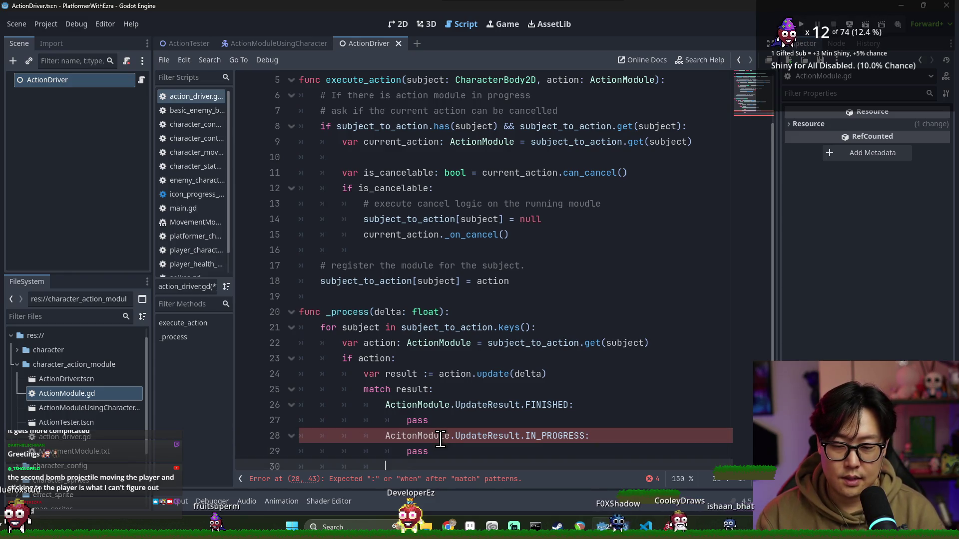
double_click(441, 435)
text(ActionModule)
- Add the UpdateResult.CANCEL case and save the script
scroll(442, 447, down, 1)
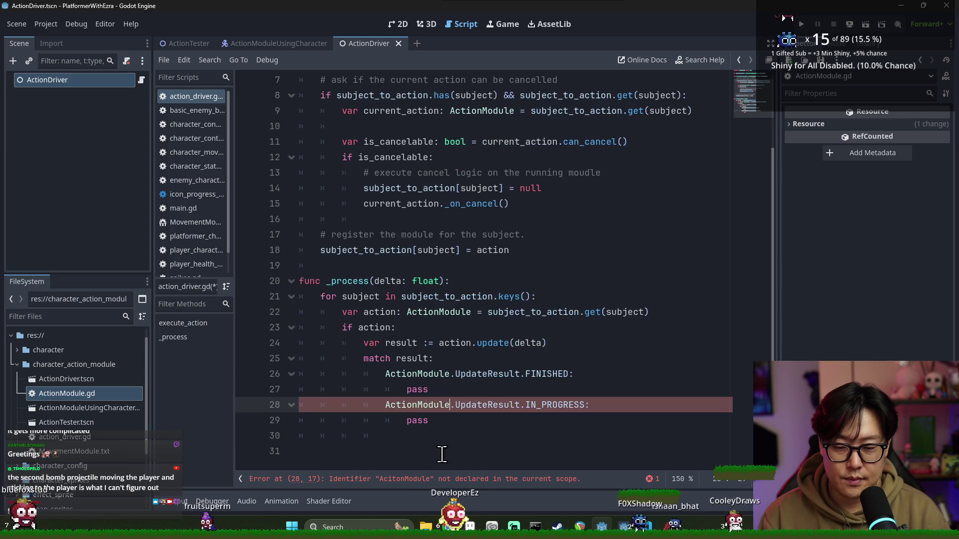
click(424, 438)
text(ActionModule.Upda)
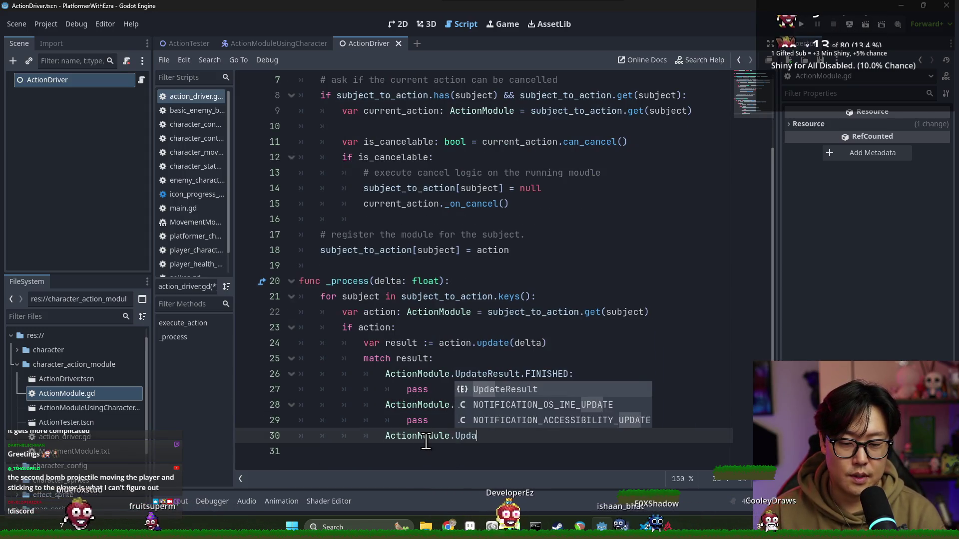
key(Return)
text(.)
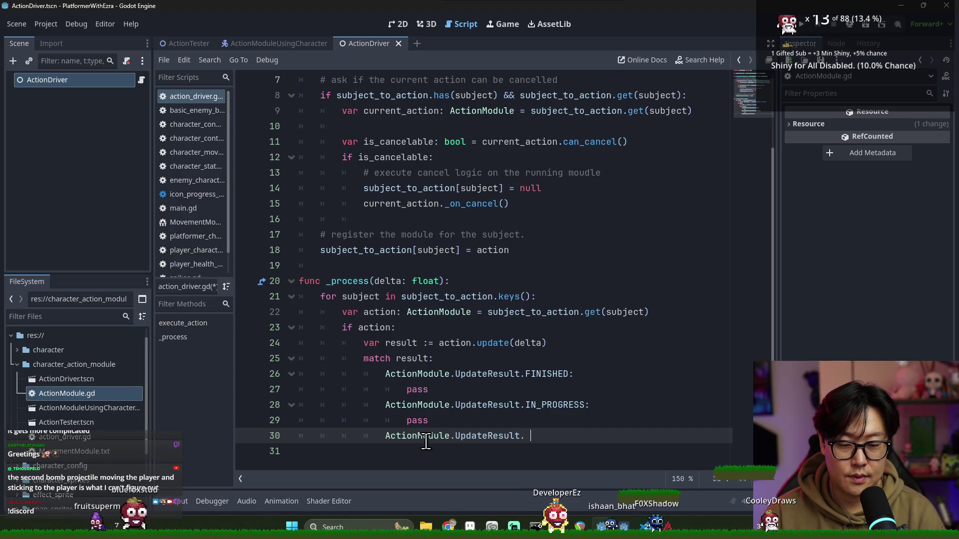
key(BackSpace)
text(C)
key(Return)
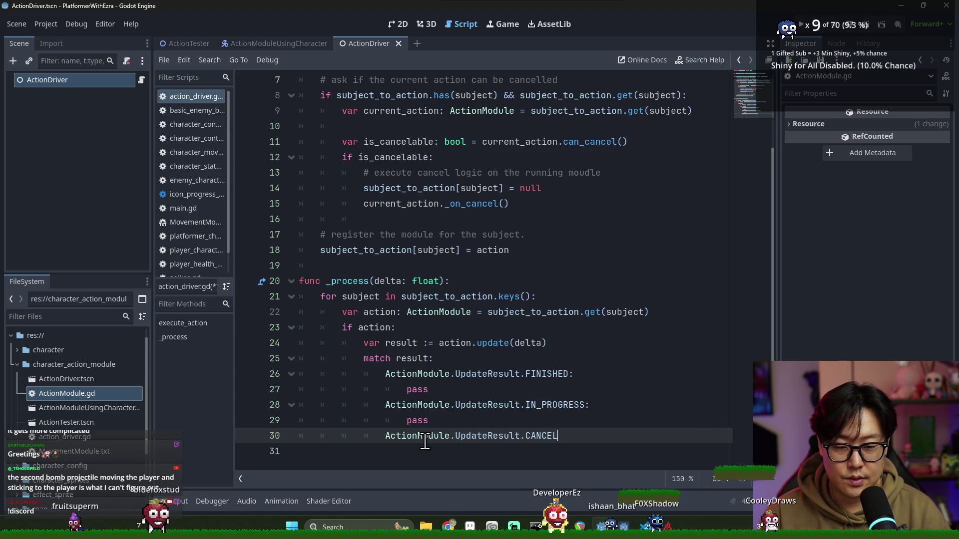
text(:)
key(Return)
key(Tab)
text(pass)
click(376, 358)
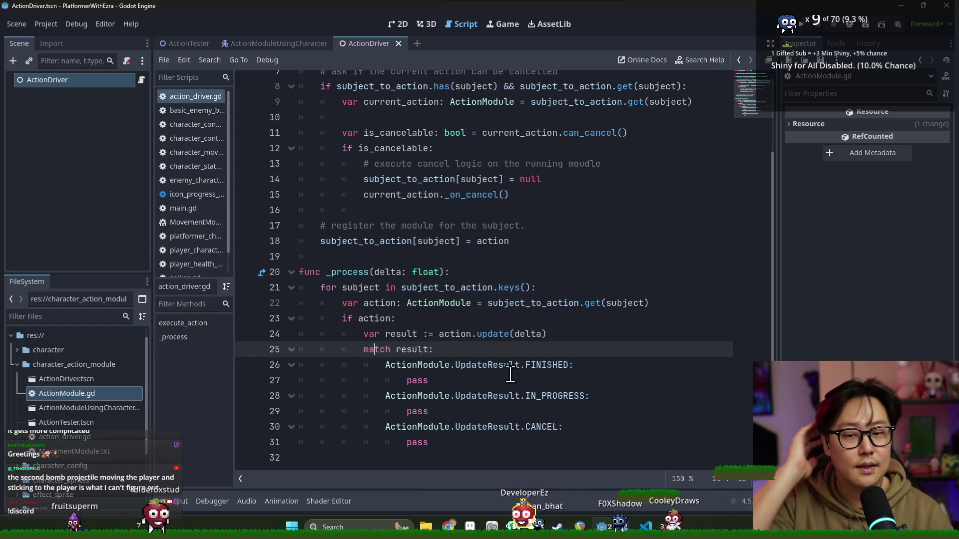
scroll(475, 395, down, 1)
click(482, 440)
key(Return)
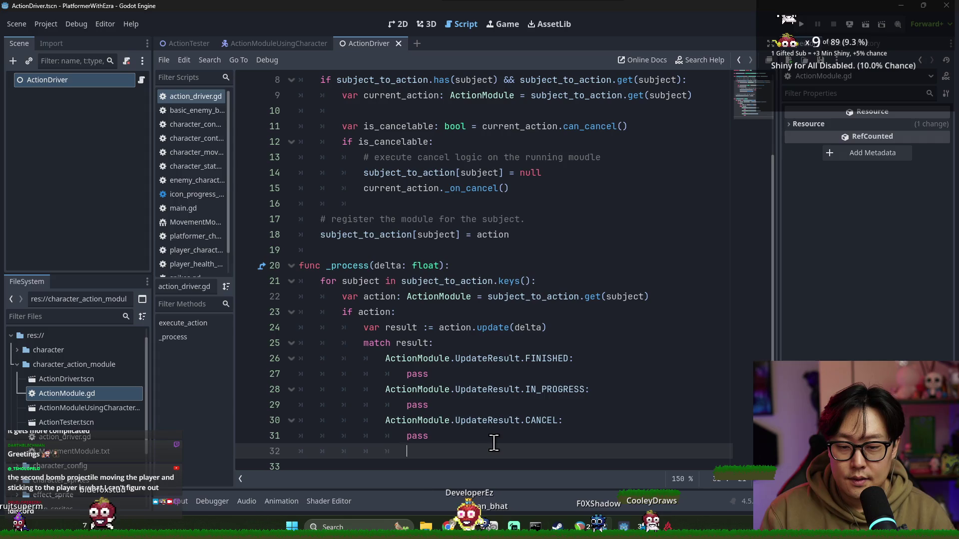
key(ctrl+s)
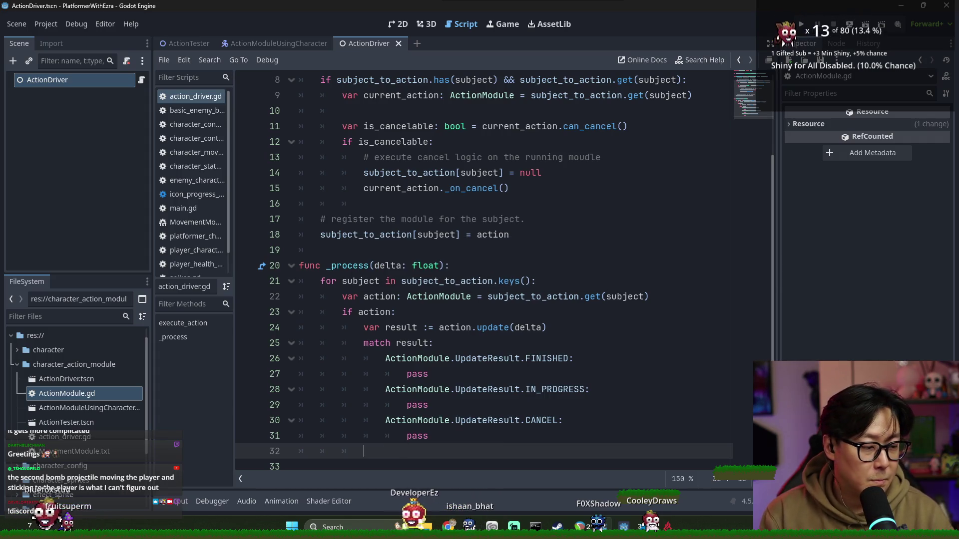
- Change the action check to 'if !action: continue'
triple_click(420, 298)
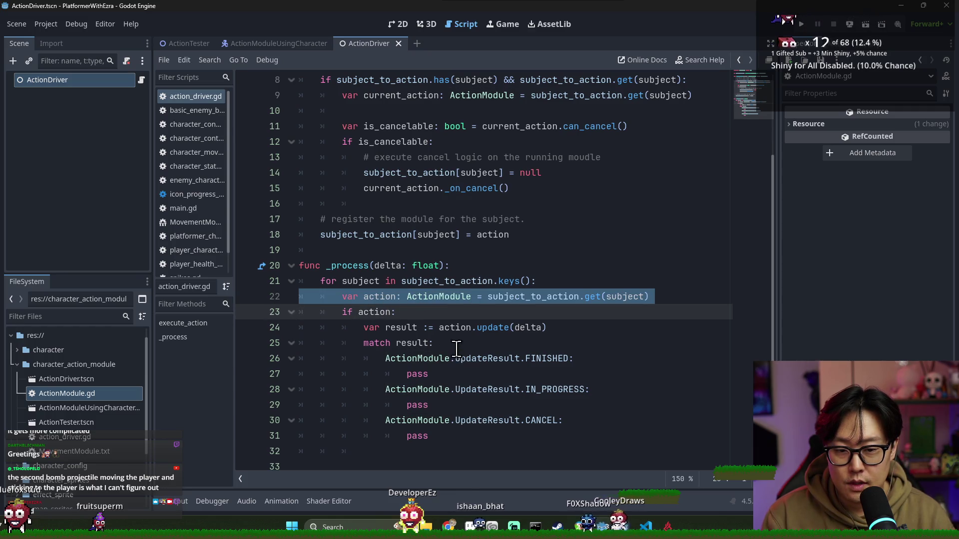
click(560, 360)
triple_click(393, 312)
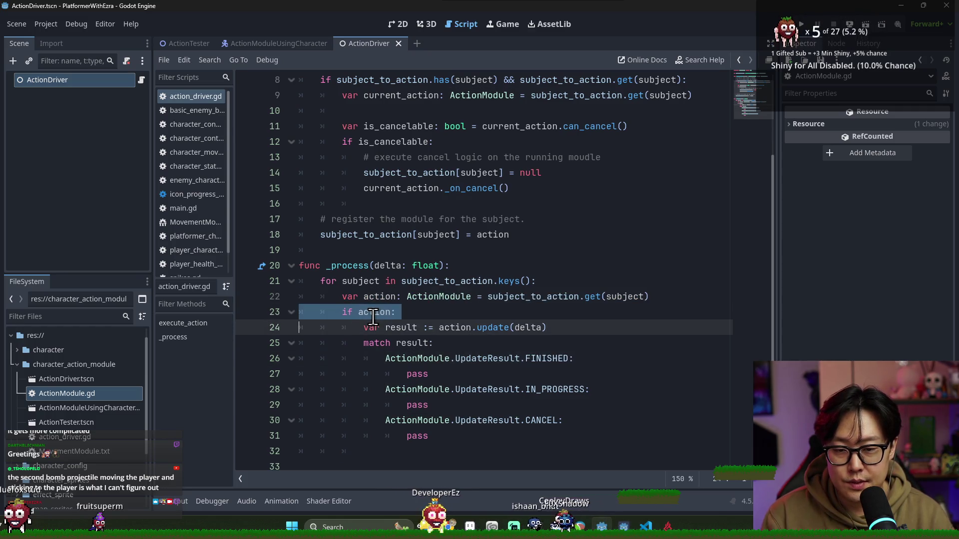
click(393, 312)
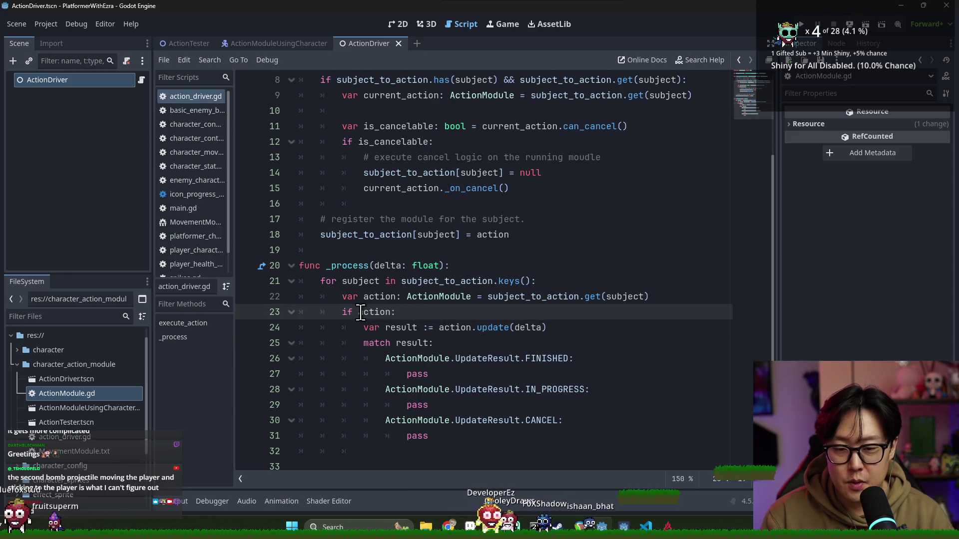
text(!)
key(Return)
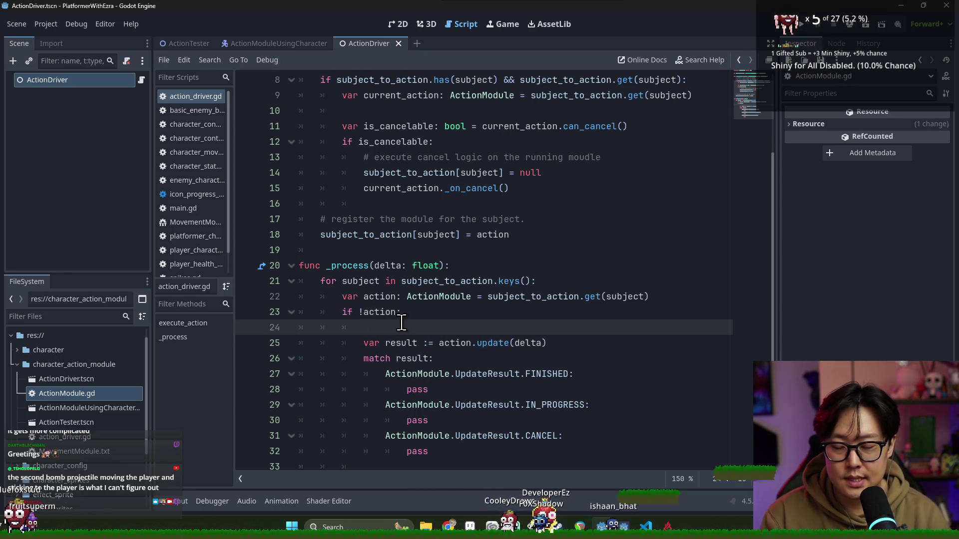
text(ret)
key(BackSpace)
key(BackSpace)
key(BackSpace)
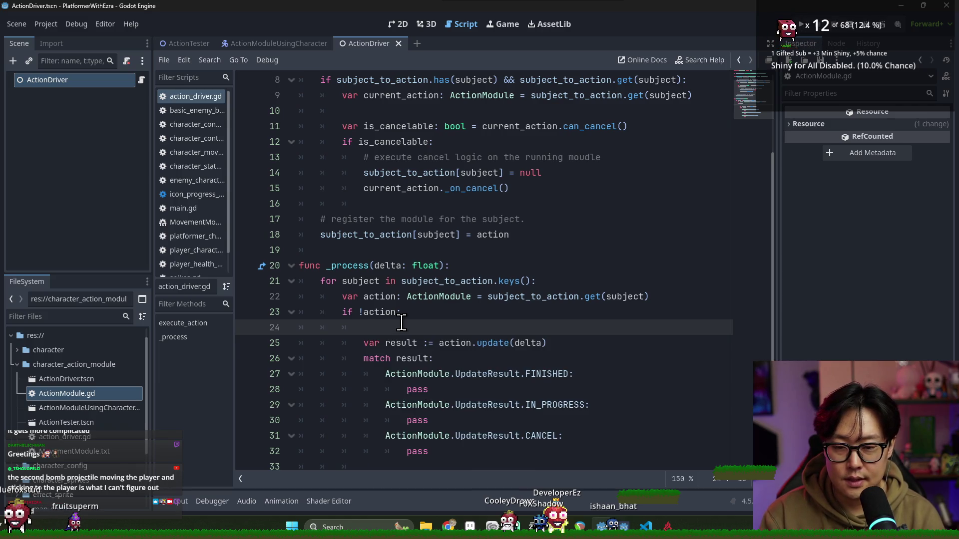
text(continue)
key(Return)
- Unindent the update and match block one level and save the script
scroll(518, 320, down, 1)
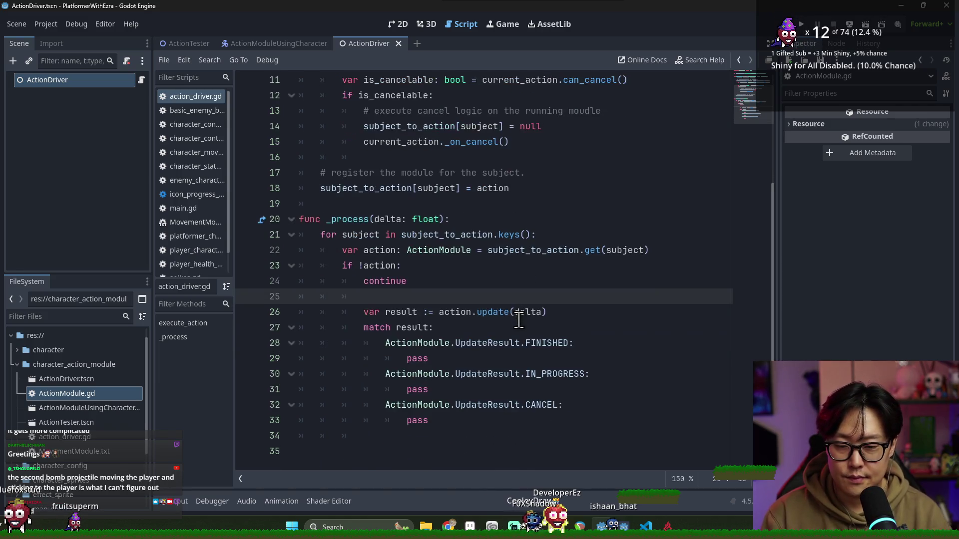
shift+click(440, 420)
key(shift+Tab)
click(385, 281)
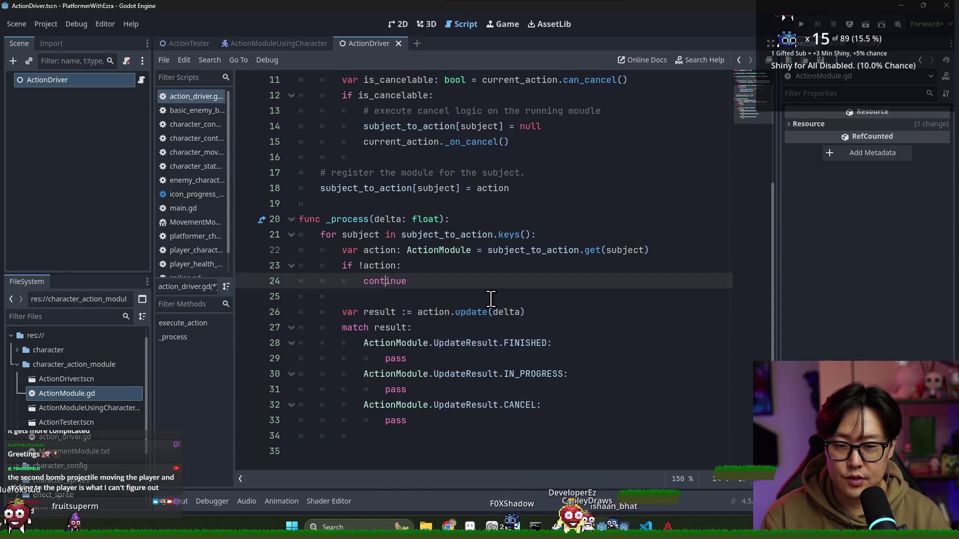
drag(394, 297, 372, 266)
double_click(380, 266)
key(ctrl+s)
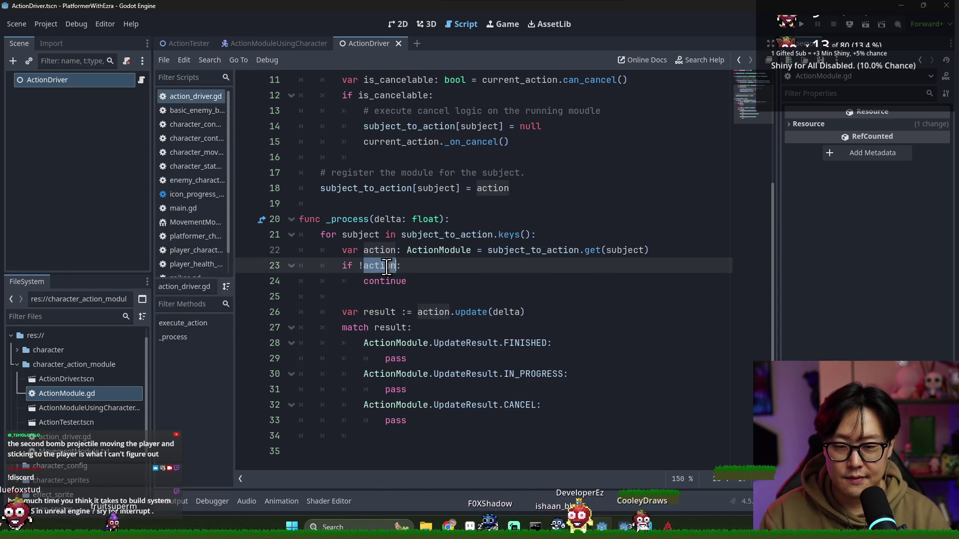
click(381, 299)
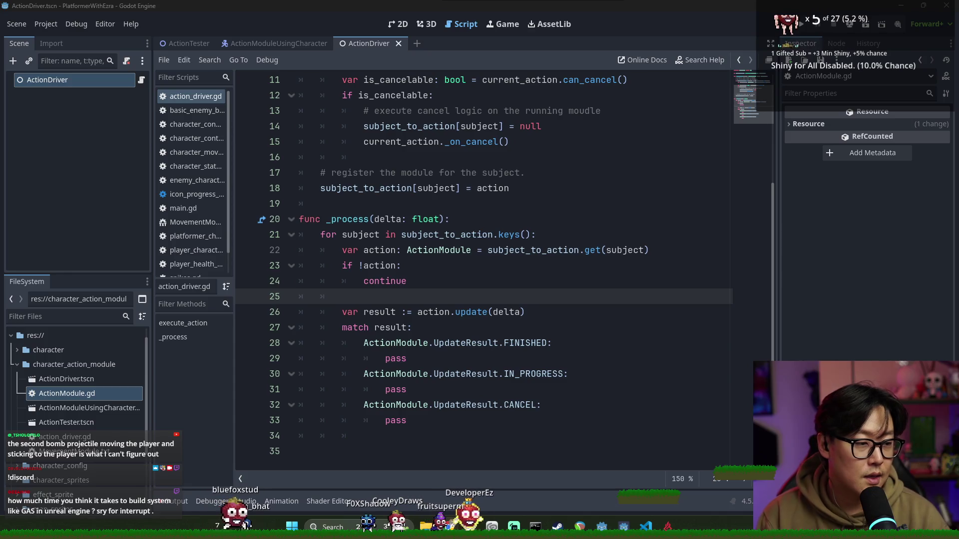
- Read through the Ability System Component and Attributes documentation page
key(alt+Tab)
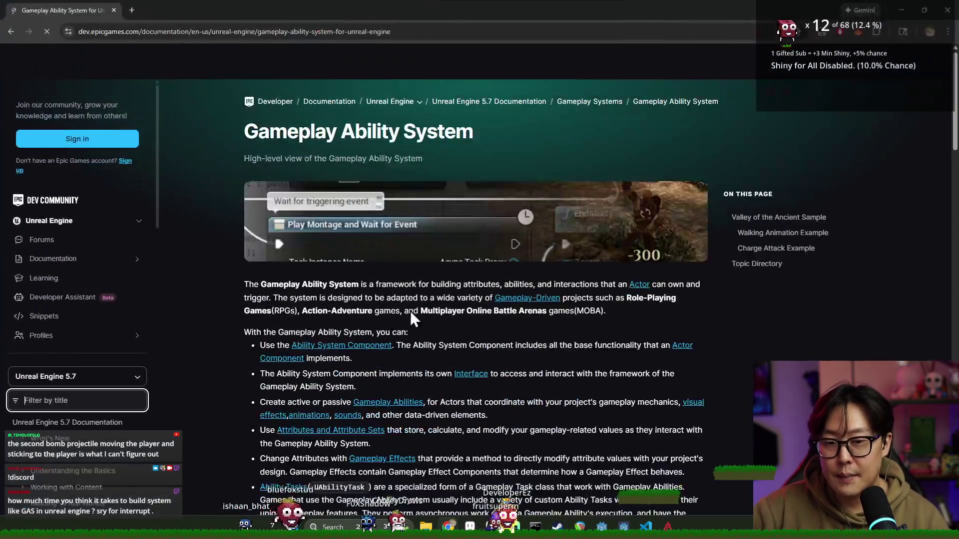
scroll(367, 266, down, 4)
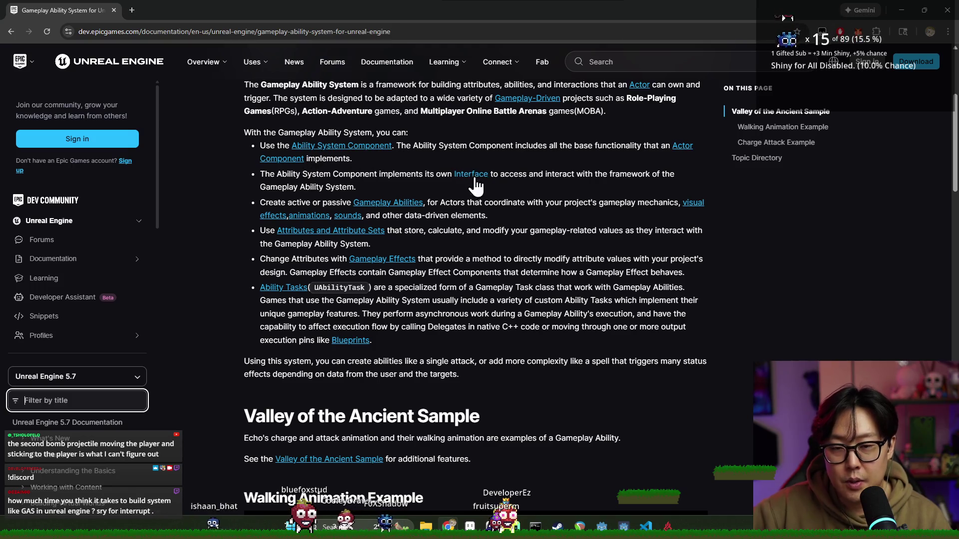
scroll(468, 194, down, 5)
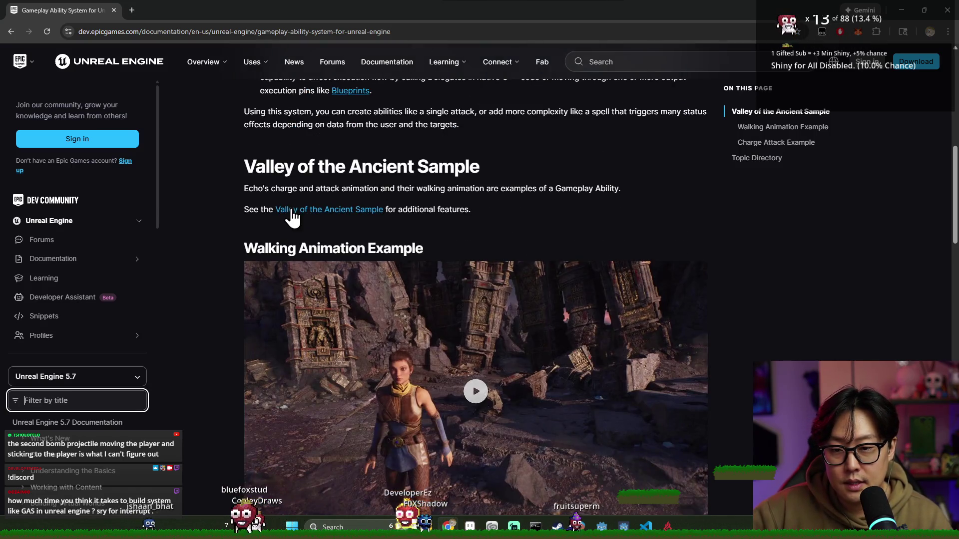
scroll(315, 220, down, 7)
scroll(334, 219, down, 10)
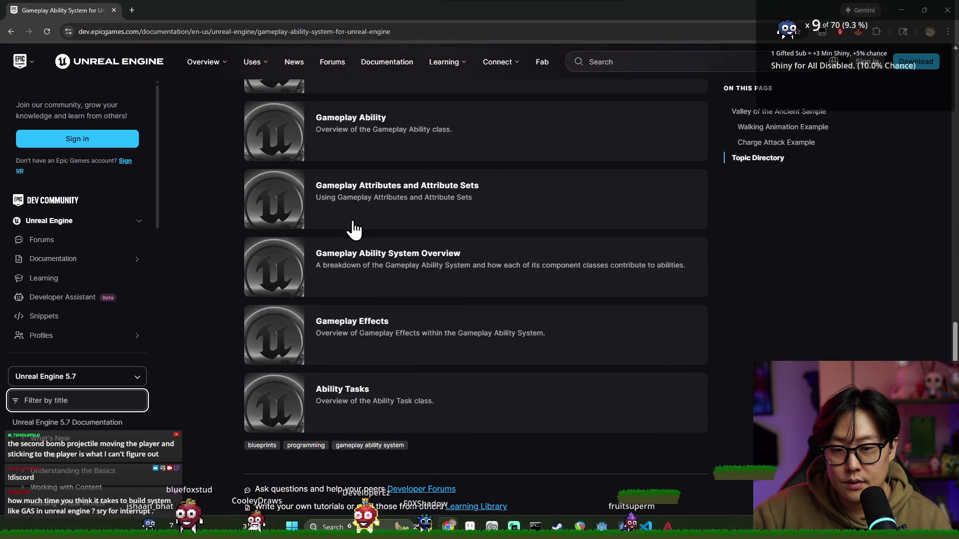
scroll(400, 249, up, 4)
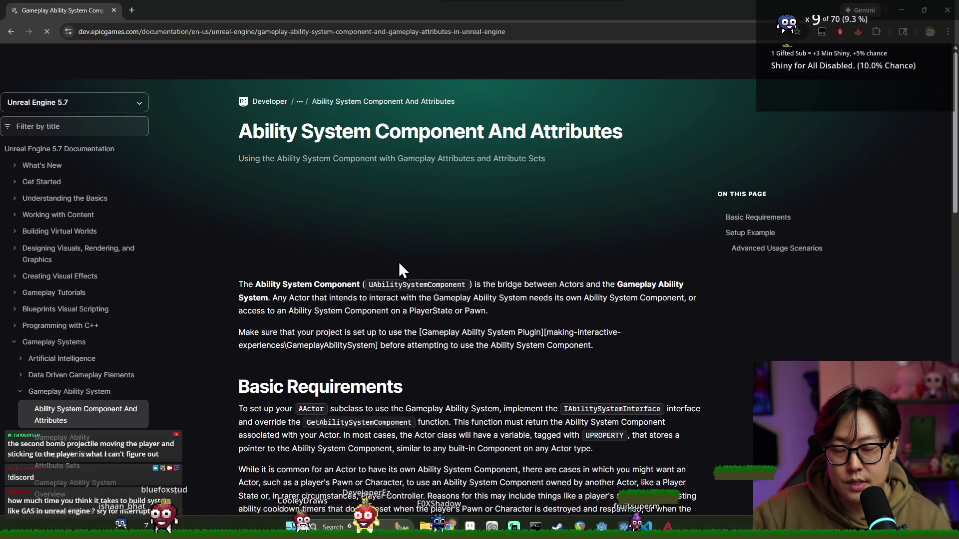
scroll(418, 272, down, 8)
scroll(420, 269, down, 5)
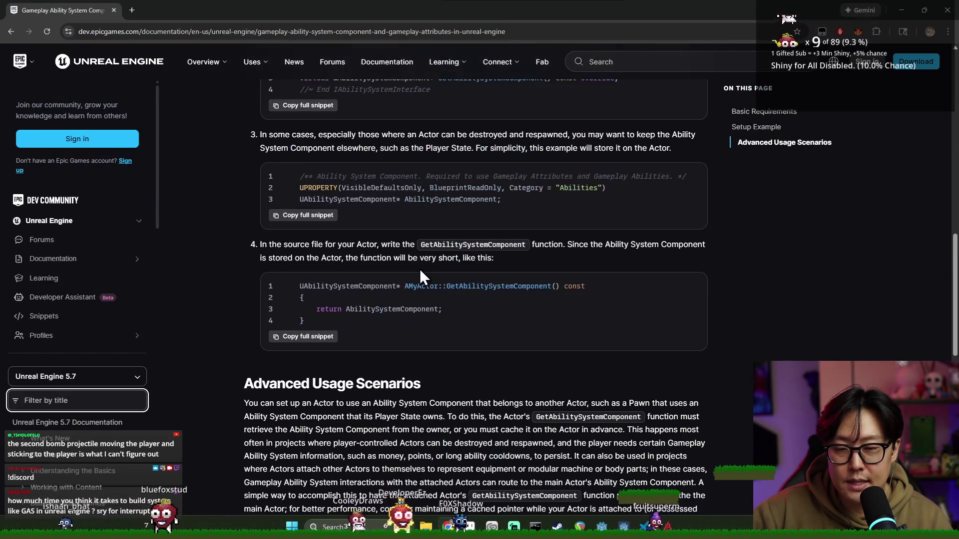
scroll(419, 268, up, 5)
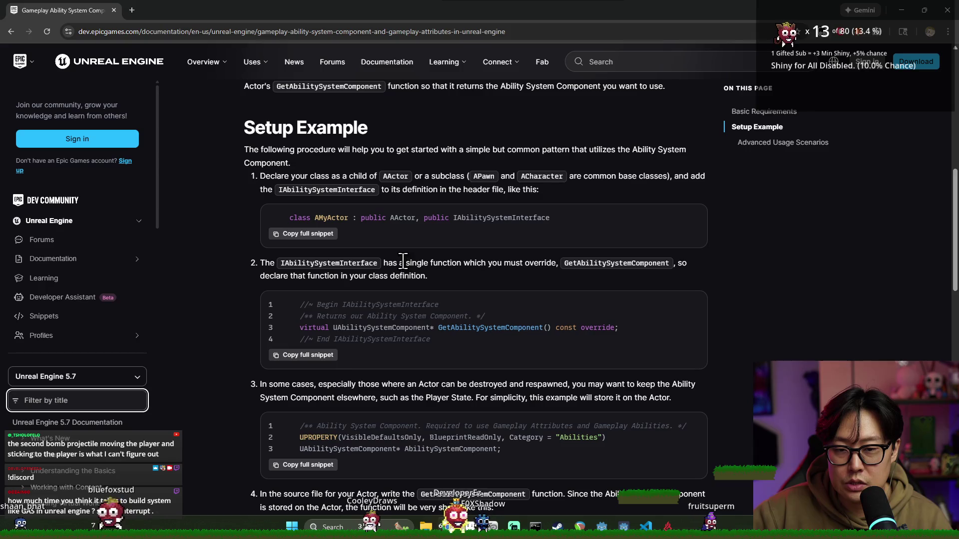
scroll(415, 249, down, 15)
scroll(420, 240, up, 15)
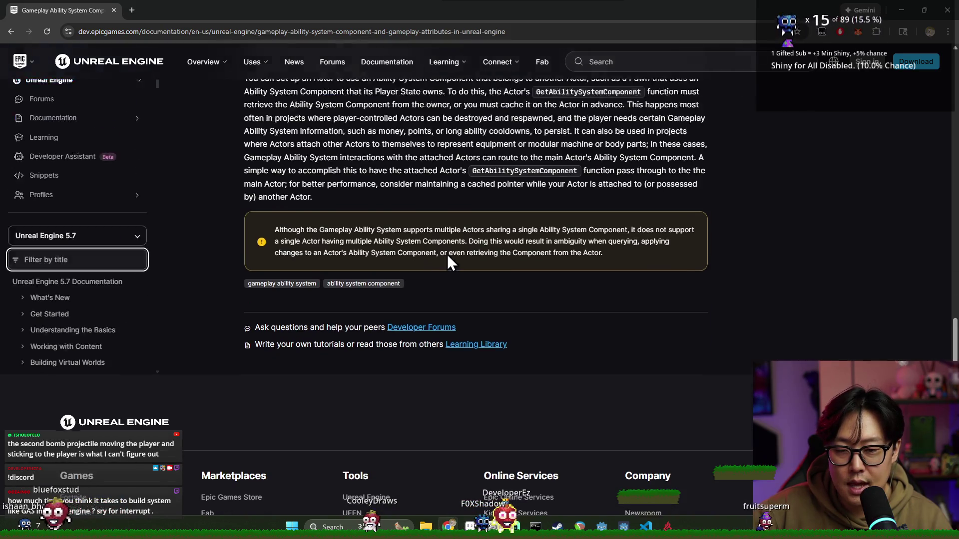
scroll(439, 261, down, 7)
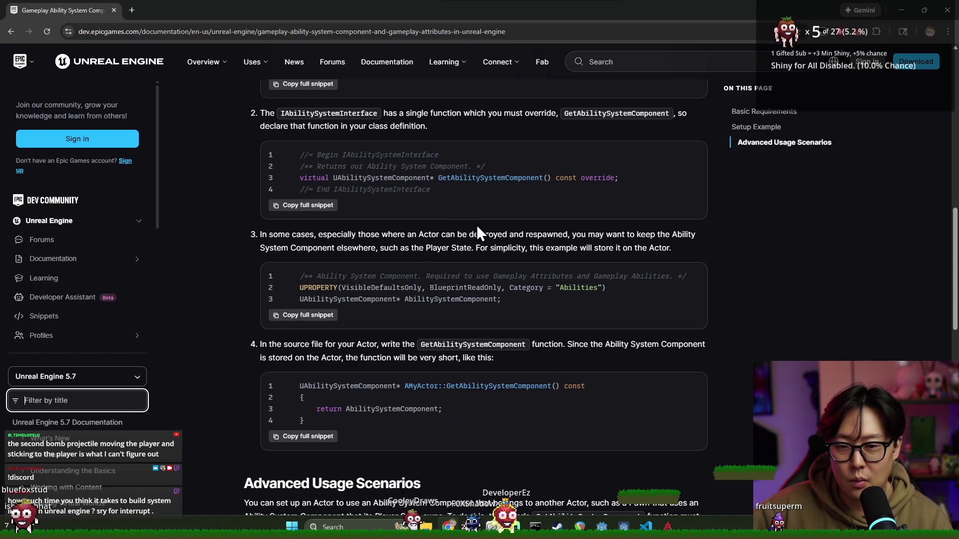
scroll(480, 223, down, 3)
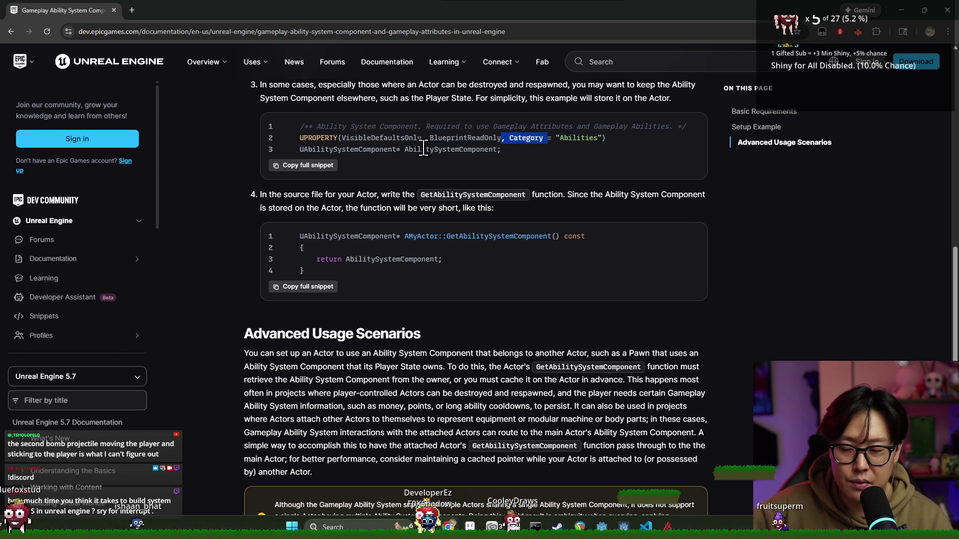
scroll(423, 148, down, 5)
scroll(482, 301, up, 15)
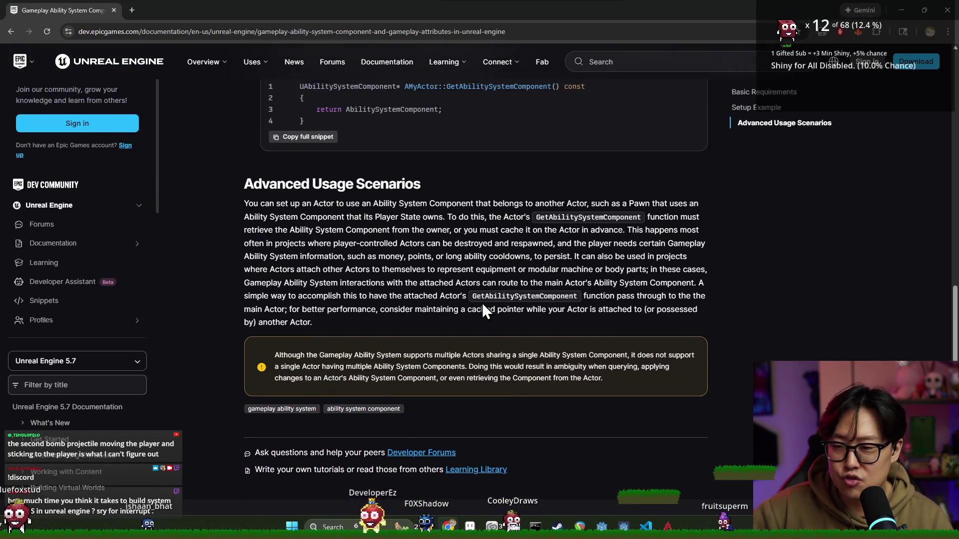
scroll(492, 290, up, 5)
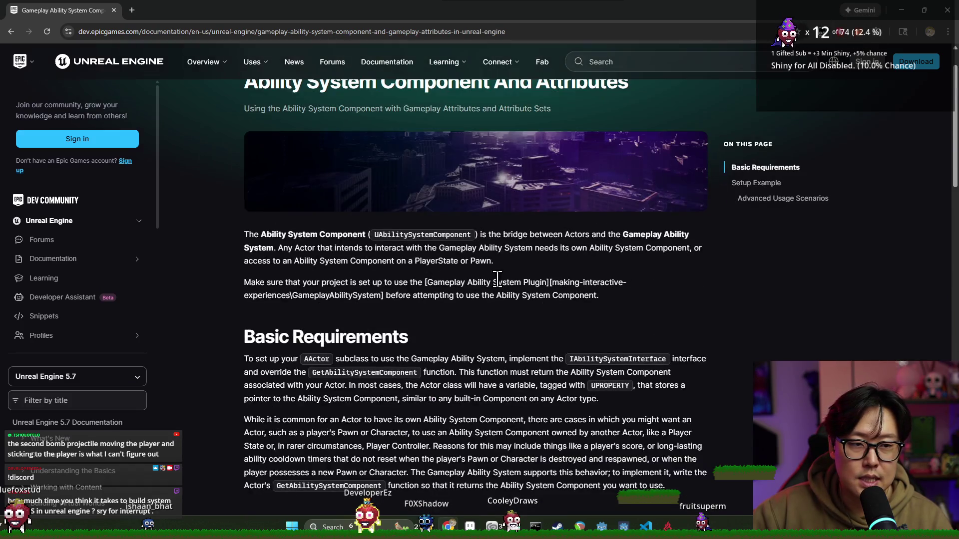
- Read the Basic Requirements section, then close the documentation browser
click(765, 168)
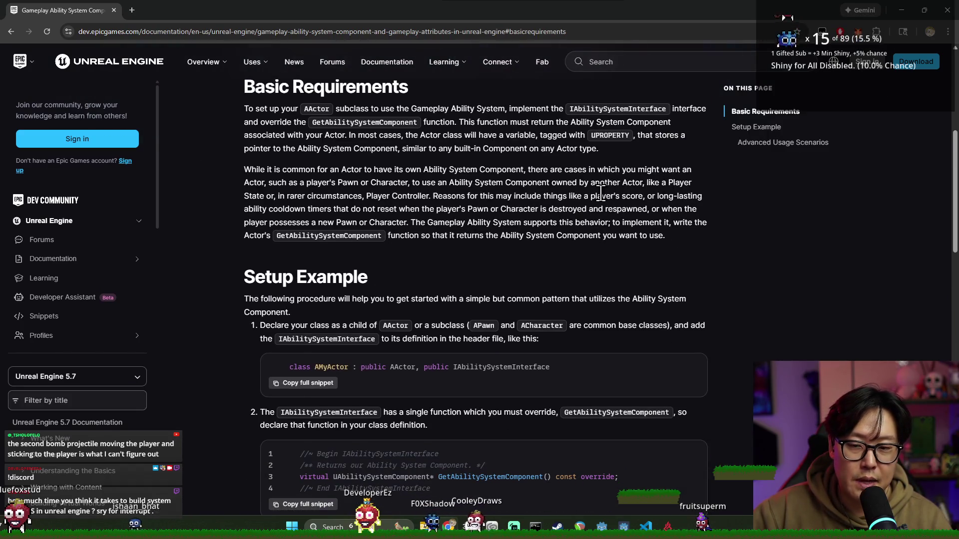
scroll(613, 211, down, 10)
scroll(609, 224, down, 2)
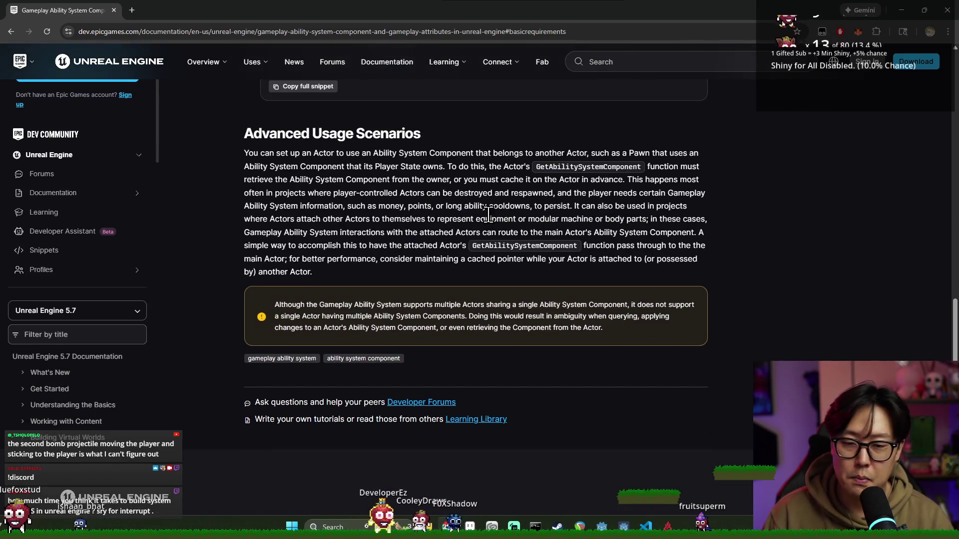
scroll(499, 299, up, 15)
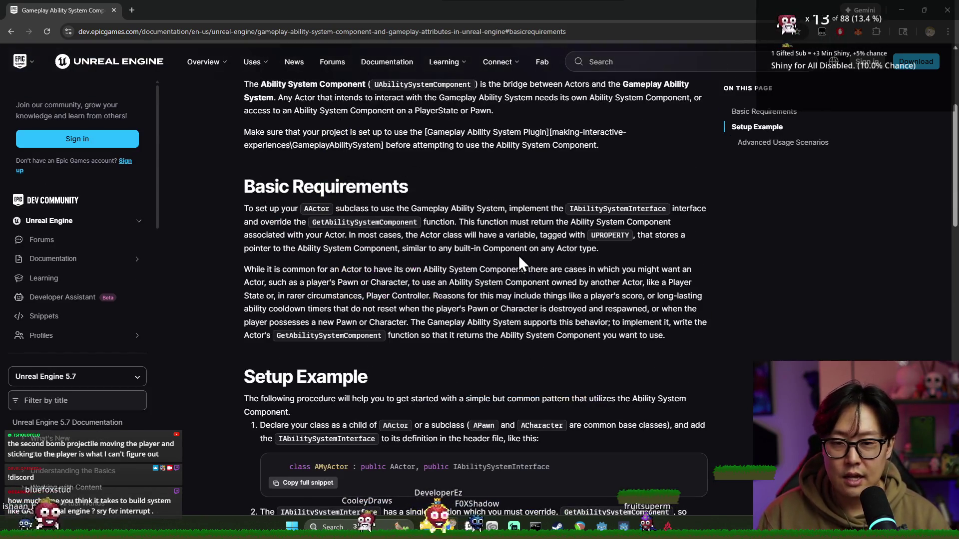
drag(519, 248, 520, 268)
scroll(522, 268, up, 4)
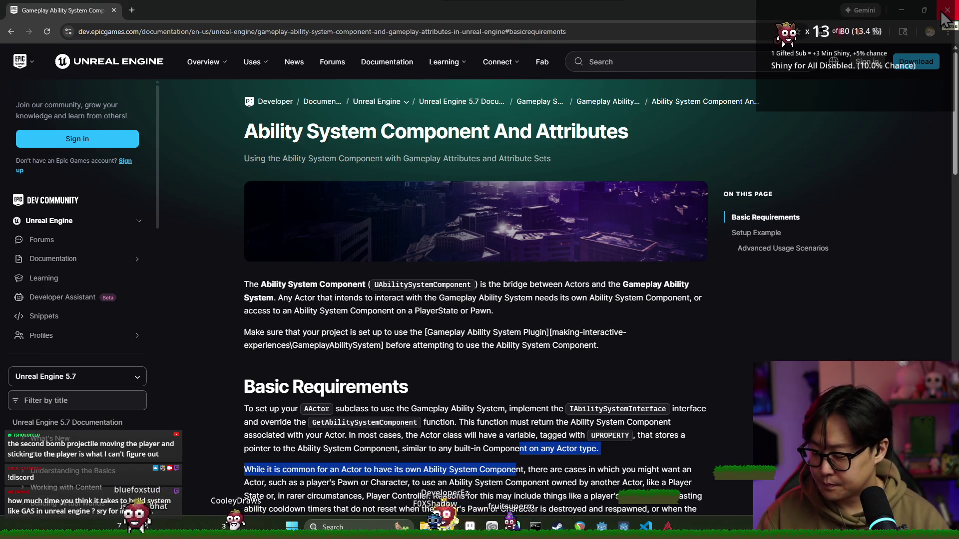
click(942, 14)
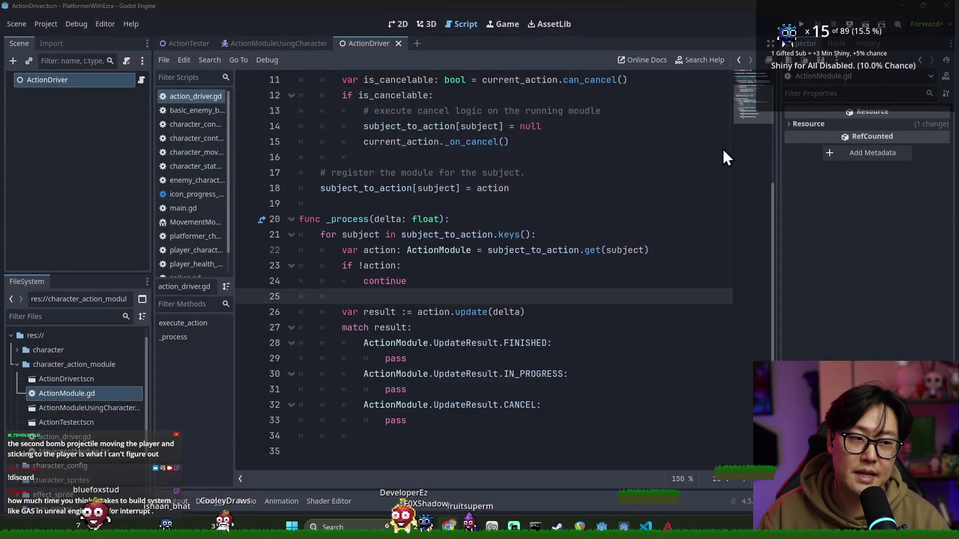
click(542, 286)
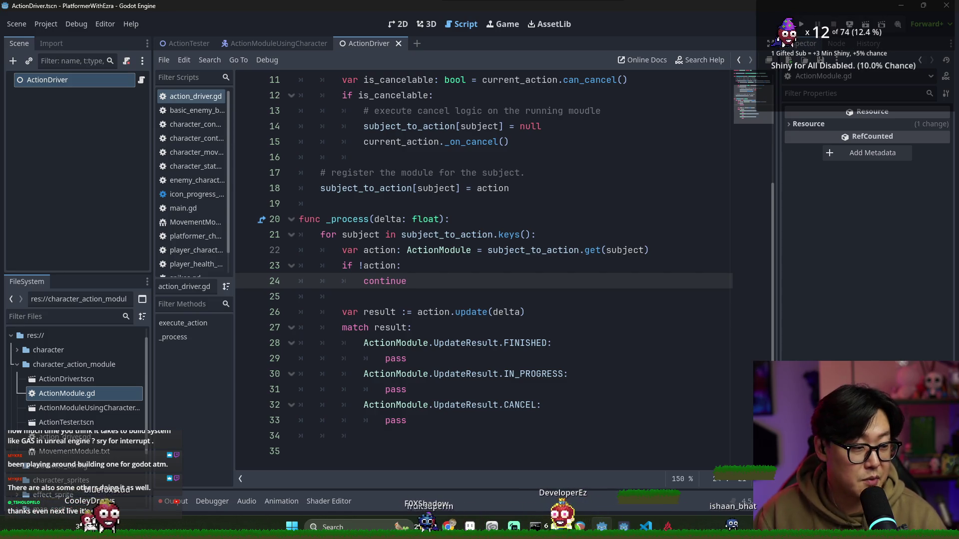
click(435, 374)
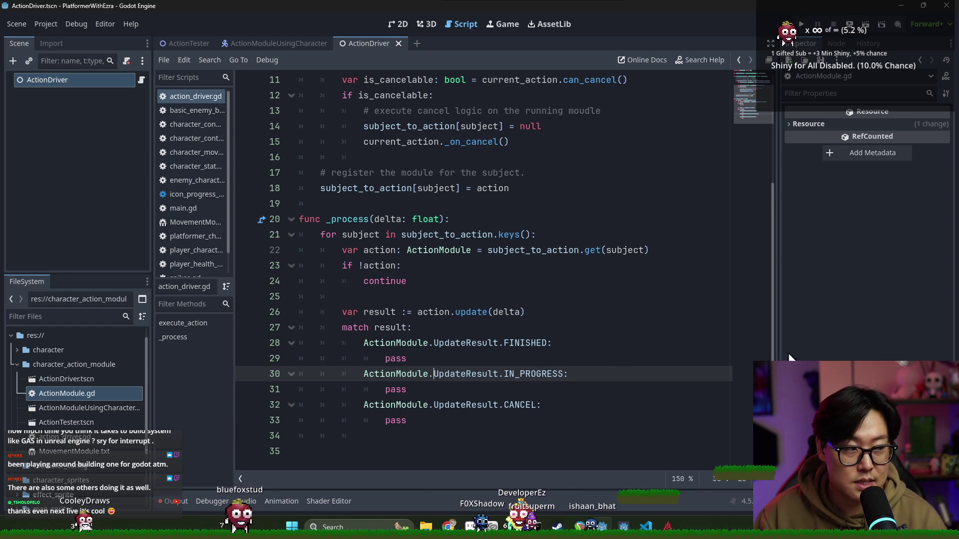
- Save ActionDriver.tscn and its script while checking empty line 25 and the CANCEL case
click(434, 404)
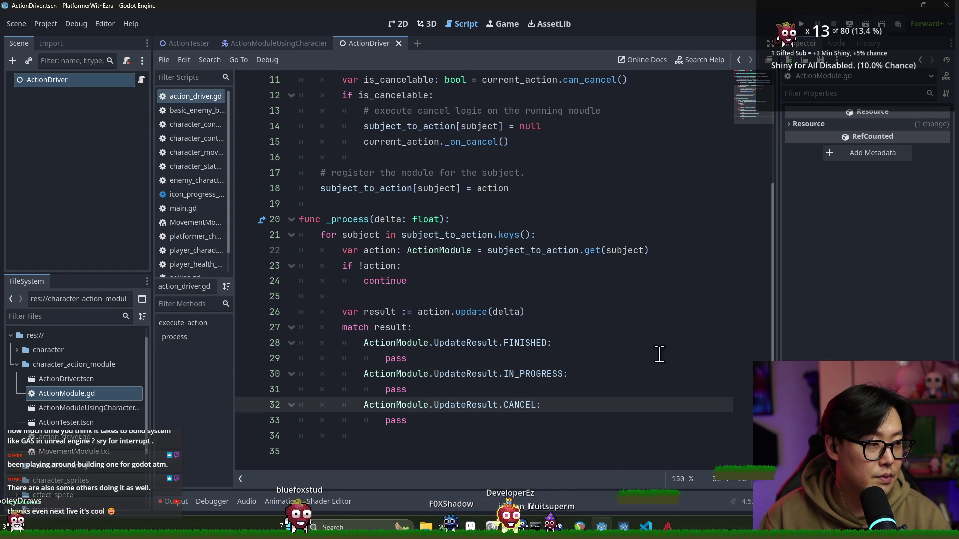
key(ctrl+s)
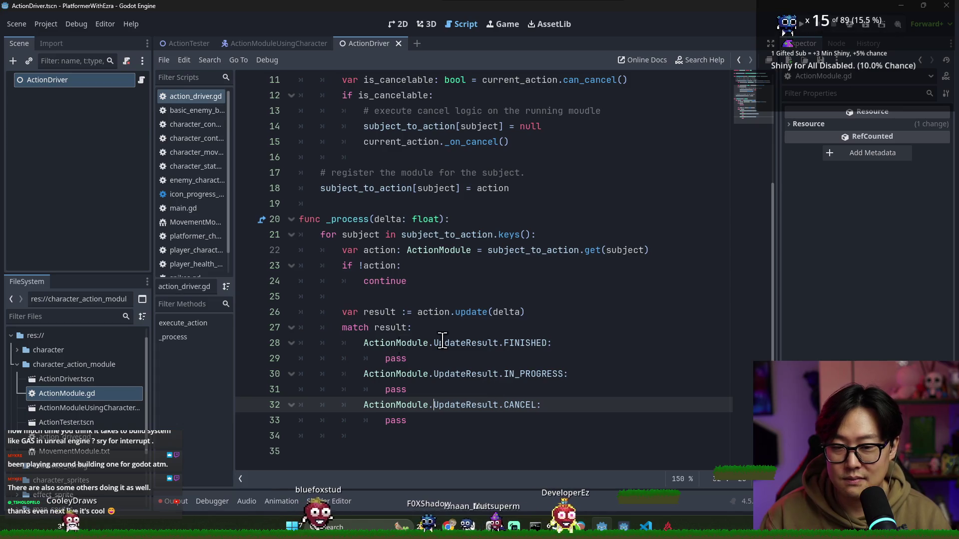
key(ctrl+s)
key(ctrl+s)
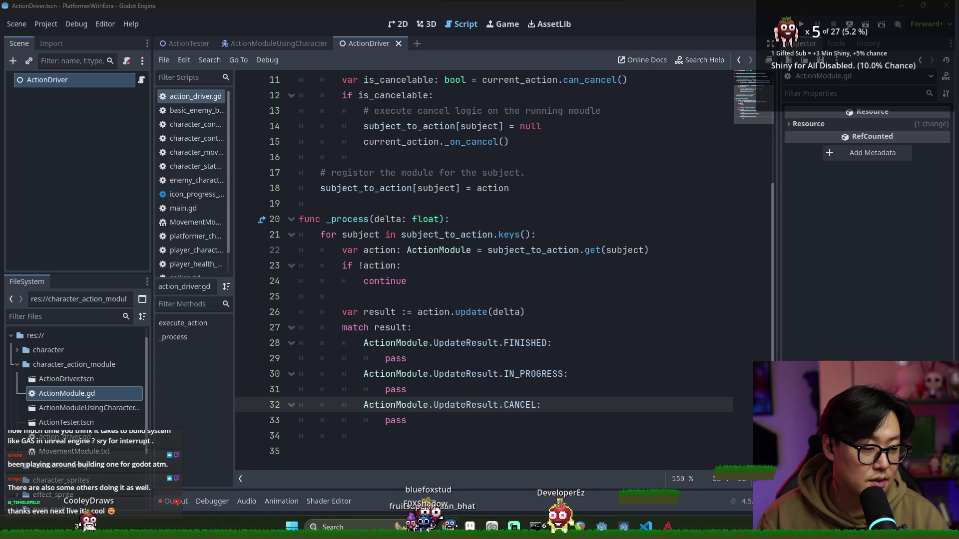
click(424, 301)
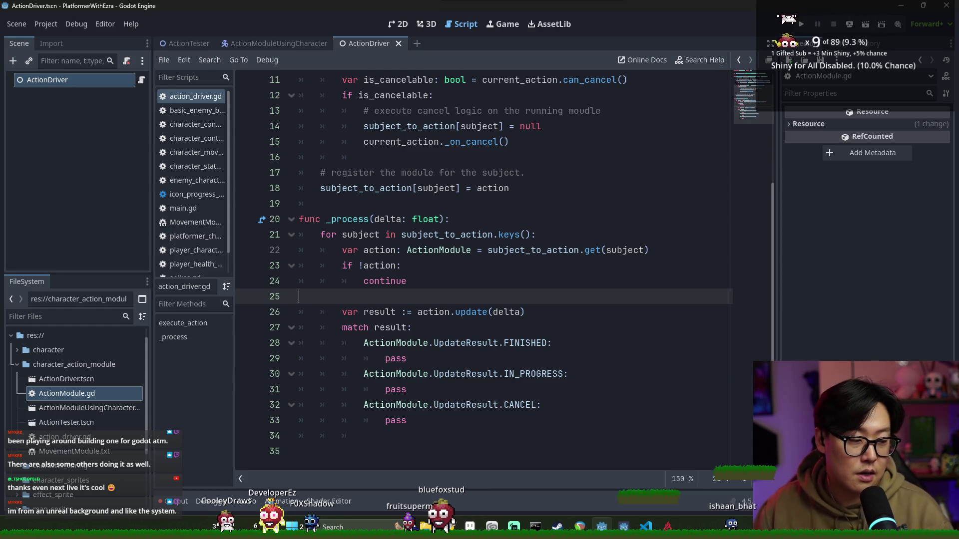
click(493, 374)
click(449, 282)
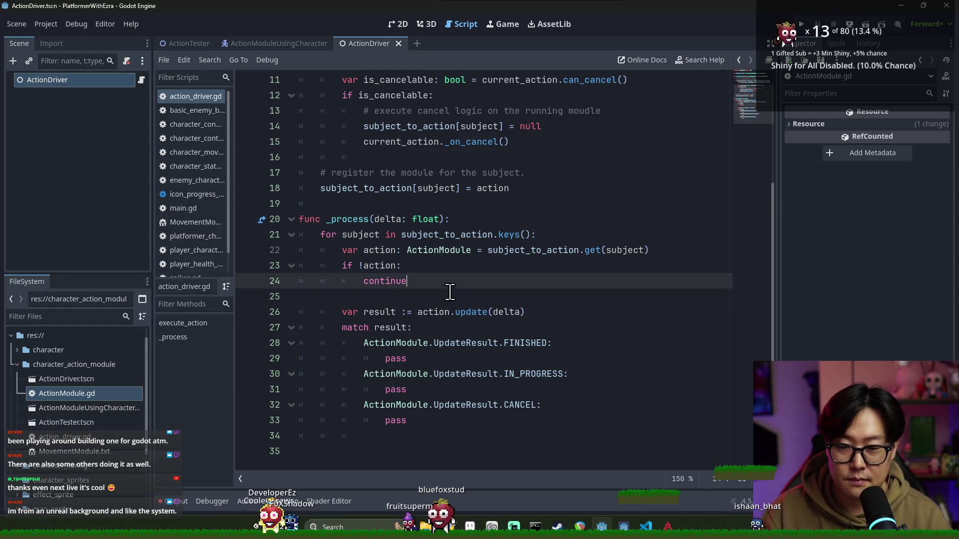
click(514, 297)
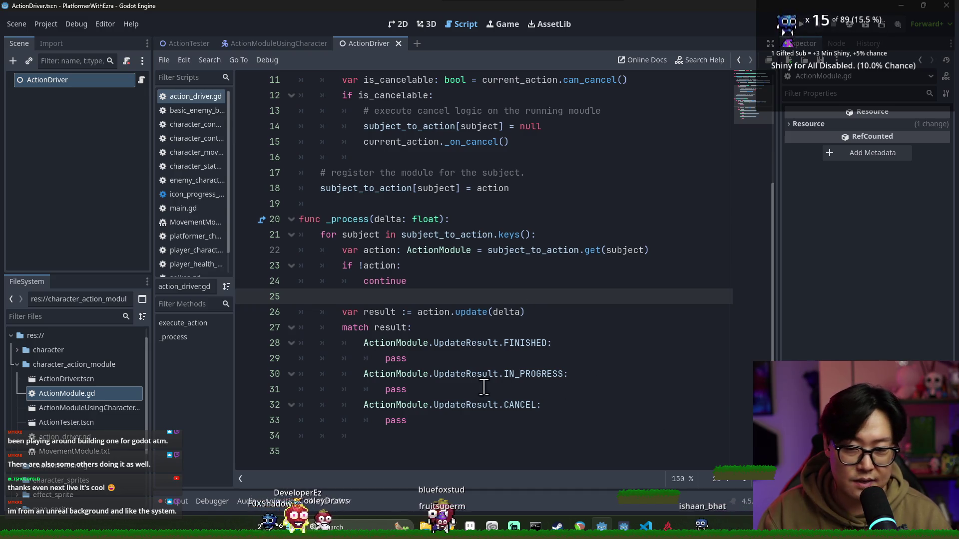
click(463, 420)
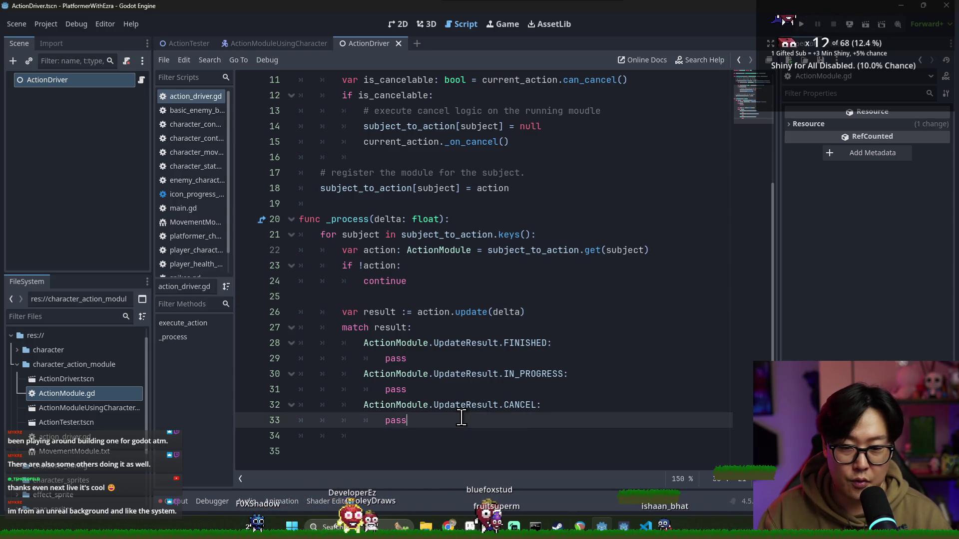
key(ctrl+s)
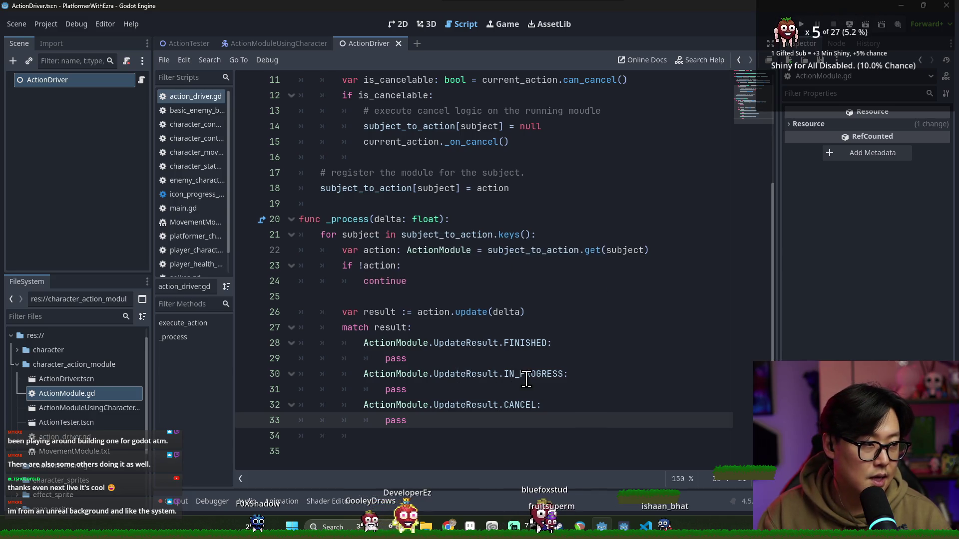
- Inspect the match result line and FINISHED case, then save again
click(420, 329)
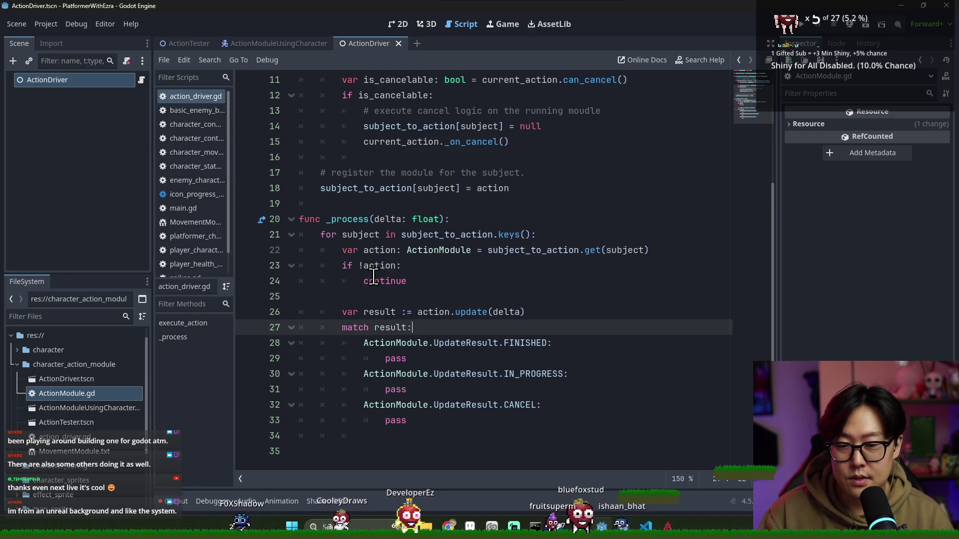
double_click(380, 266)
click(386, 327)
click(395, 343)
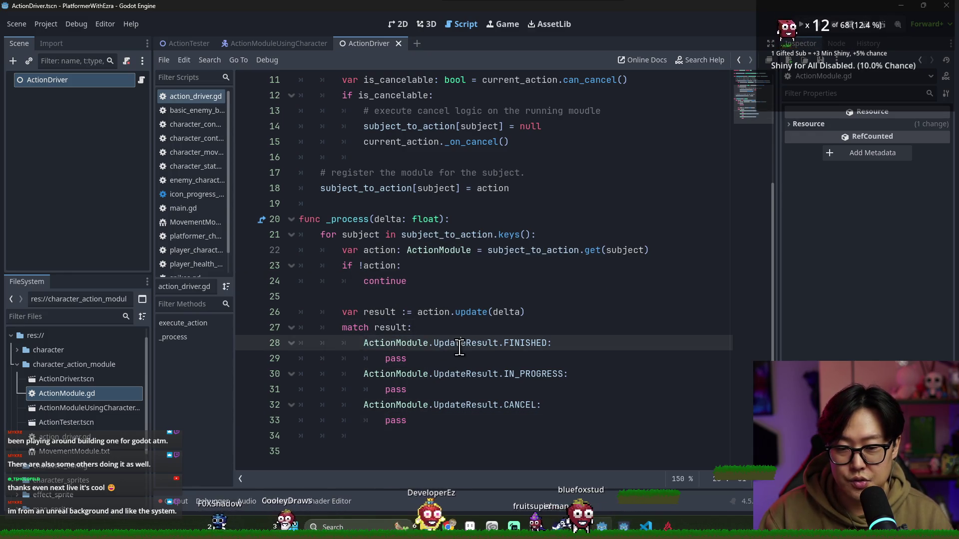
double_click(519, 343)
click(569, 343)
key(ctrl+s)
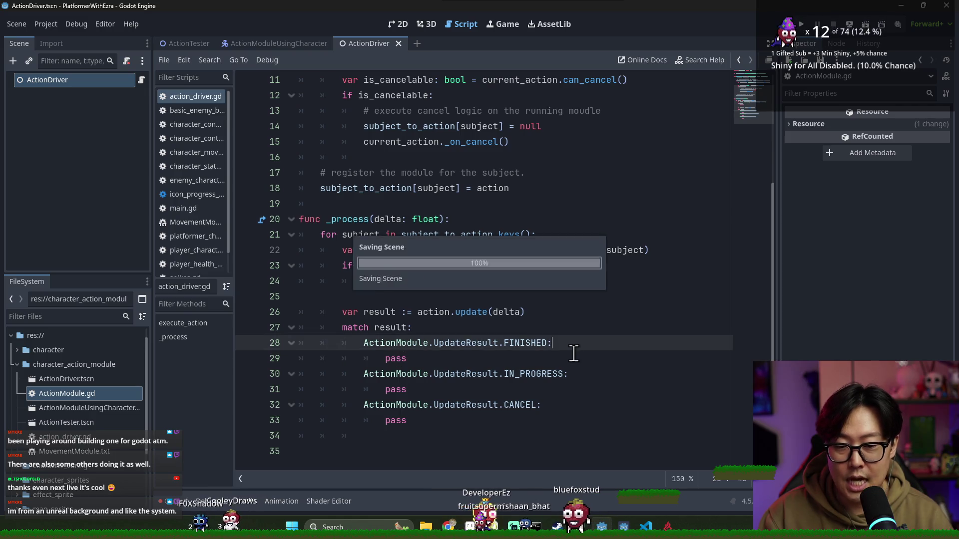
- Check the IN_PROGRESS and CANCEL cases, leaving the caret at the end of the CANCEL line
scroll(504, 340, up, 1)
scroll(540, 350, down, 1)
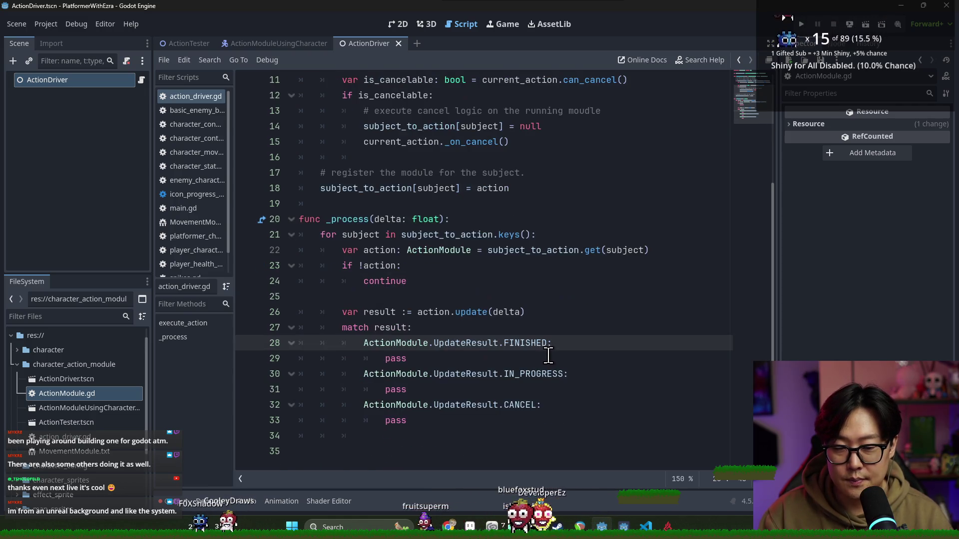
double_click(440, 380)
double_click(550, 375)
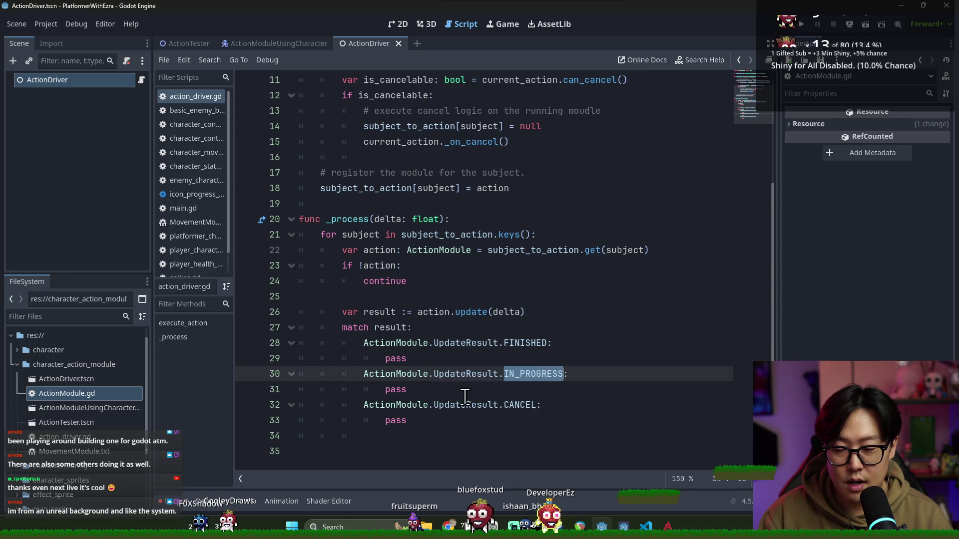
click(409, 391)
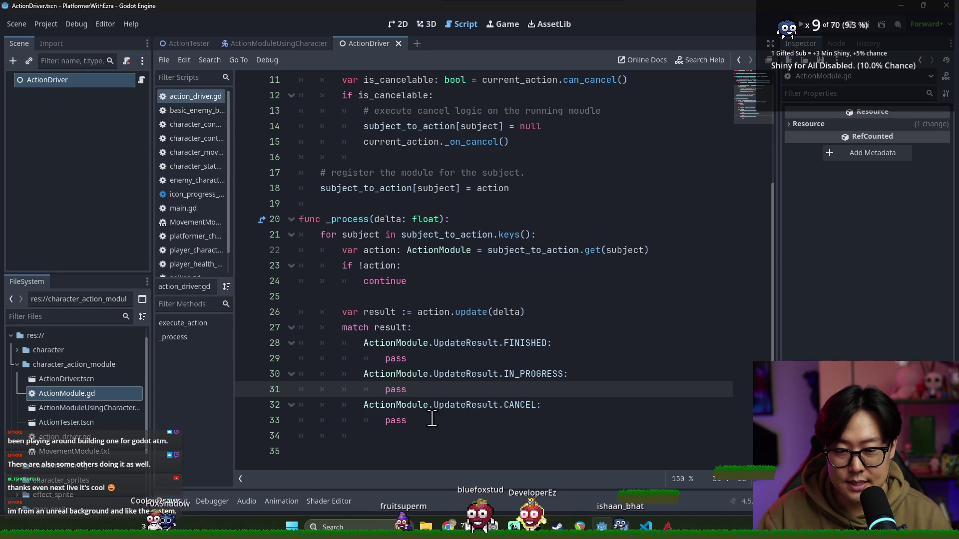
double_click(396, 421)
click(573, 406)
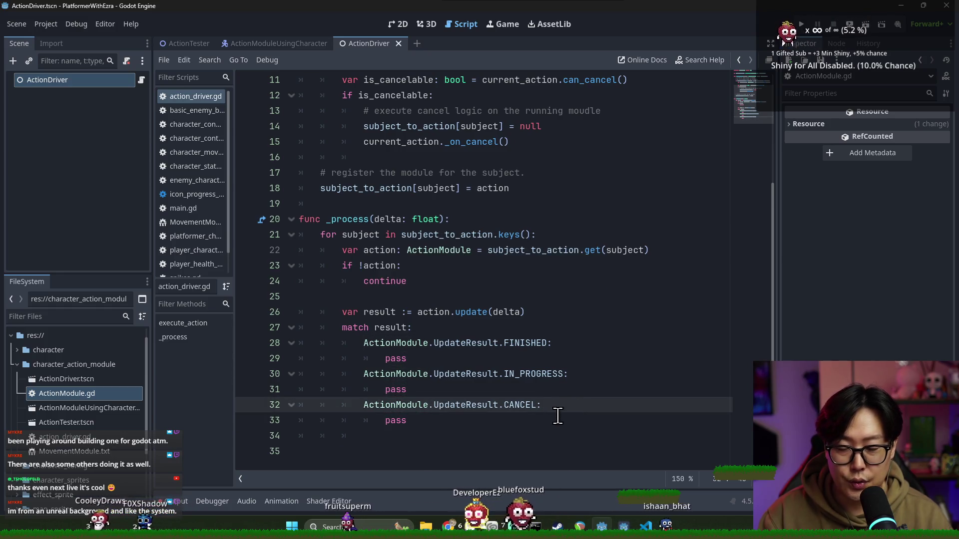
- Add action._on_cancel() as the first line of the CANCEL case, copied from the earlier cancel call
key(Return)
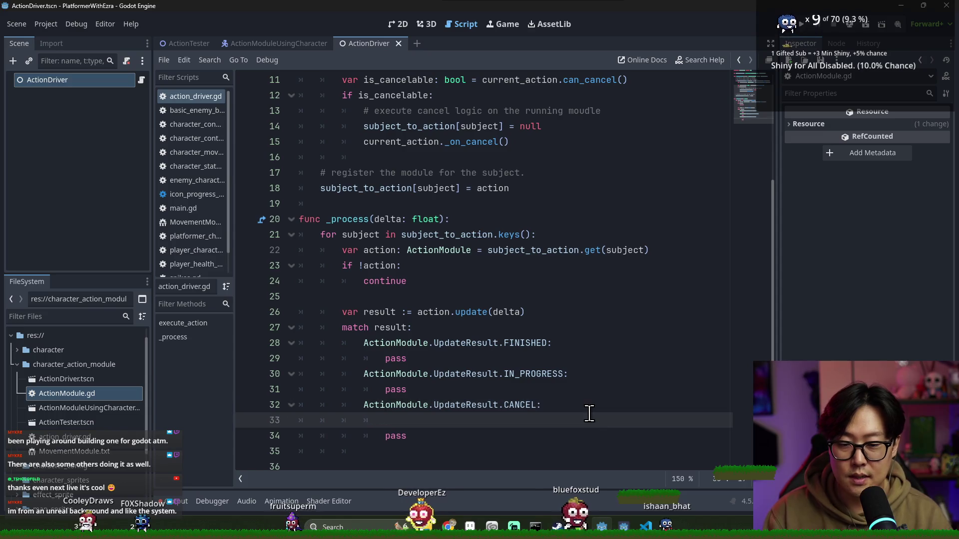
scroll(435, 358, up, 4)
scroll(409, 360, down, 4)
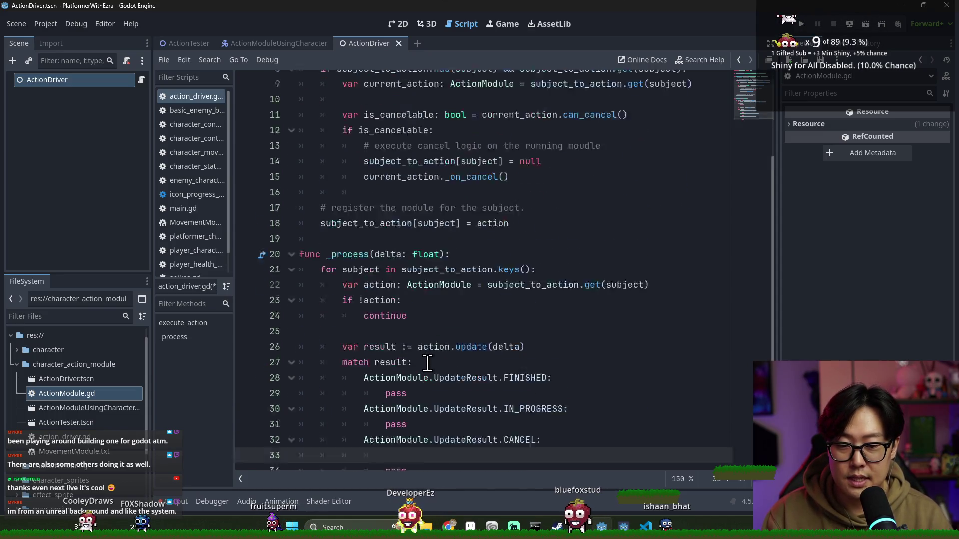
scroll(429, 300, up, 2)
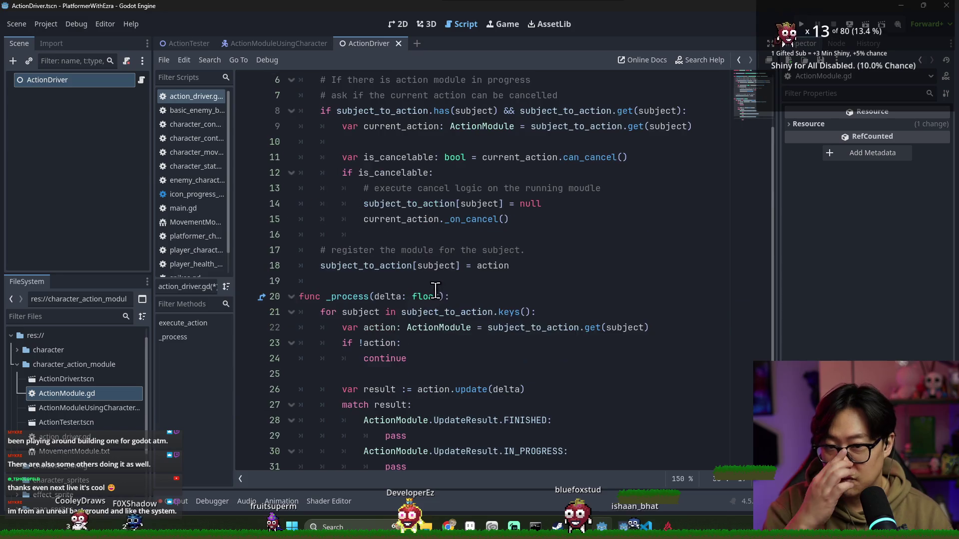
drag(365, 219, 510, 219)
key(ctrl+c)
scroll(523, 300, down, 2)
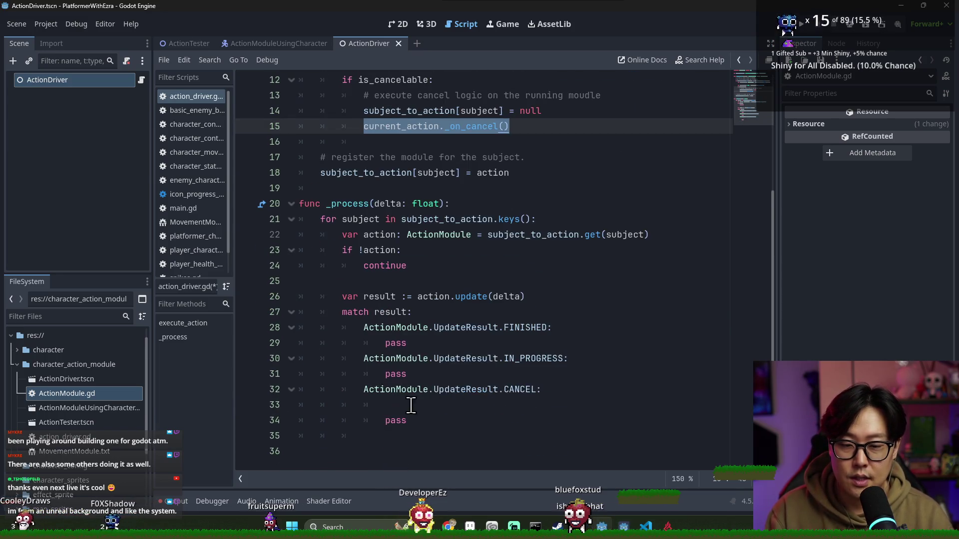
click(508, 406)
key(ctrl+v)
double_click(389, 250)
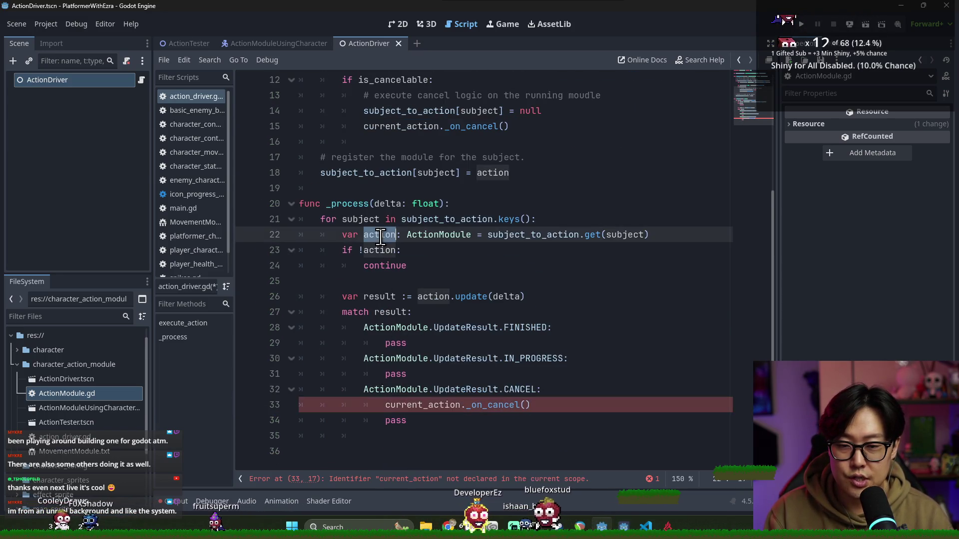
key(ctrl+c)
double_click(428, 405)
key(ctrl+v)
click(524, 406)
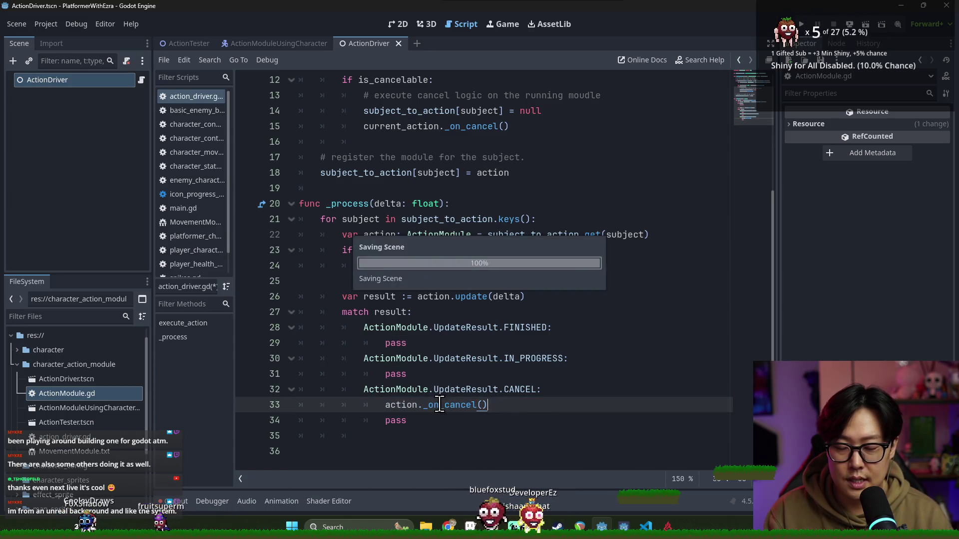
- Add subject_to_action[subject] = null below it, remove the old pass line, and save
key(Return)
text(action.)
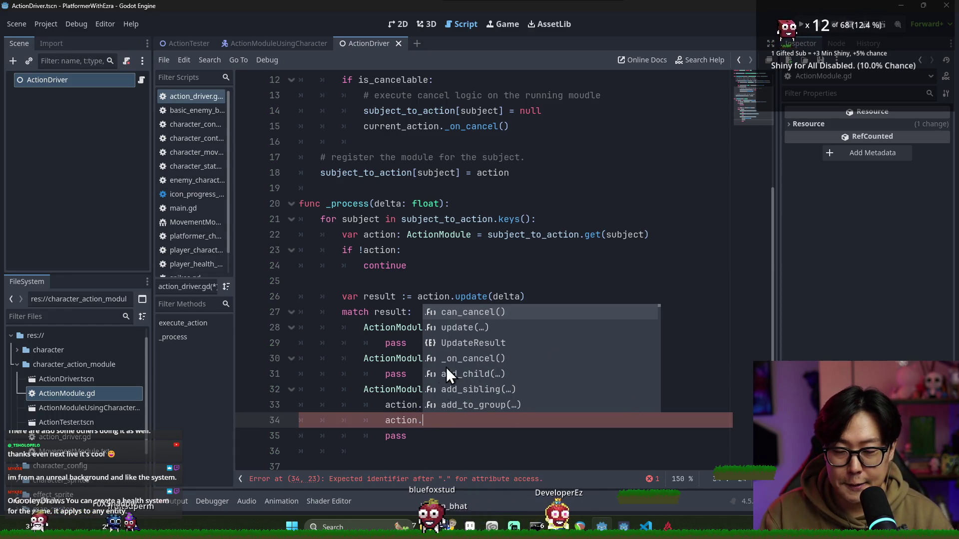
click(396, 265)
scroll(421, 250, up, 3)
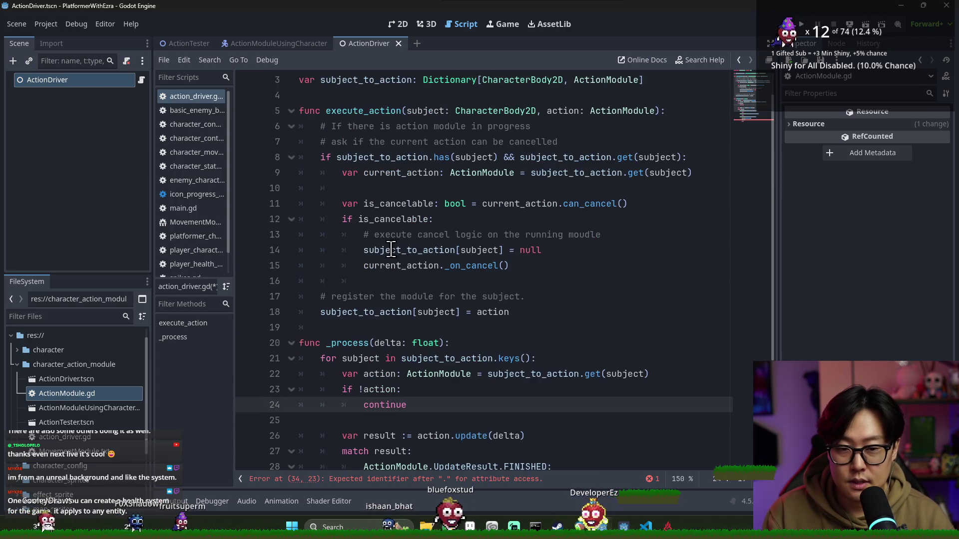
drag(365, 250, 567, 248)
scroll(541, 339, down, 3)
drag(428, 405, 385, 405)
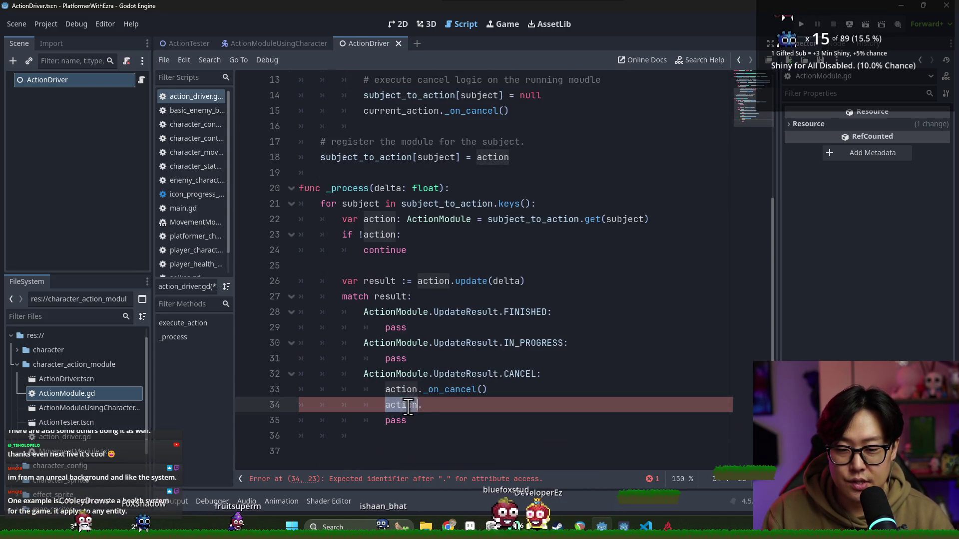
key(ctrl+v)
click(417, 421)
key(BackSpace)
key(BackSpace)
key(BackSpace)
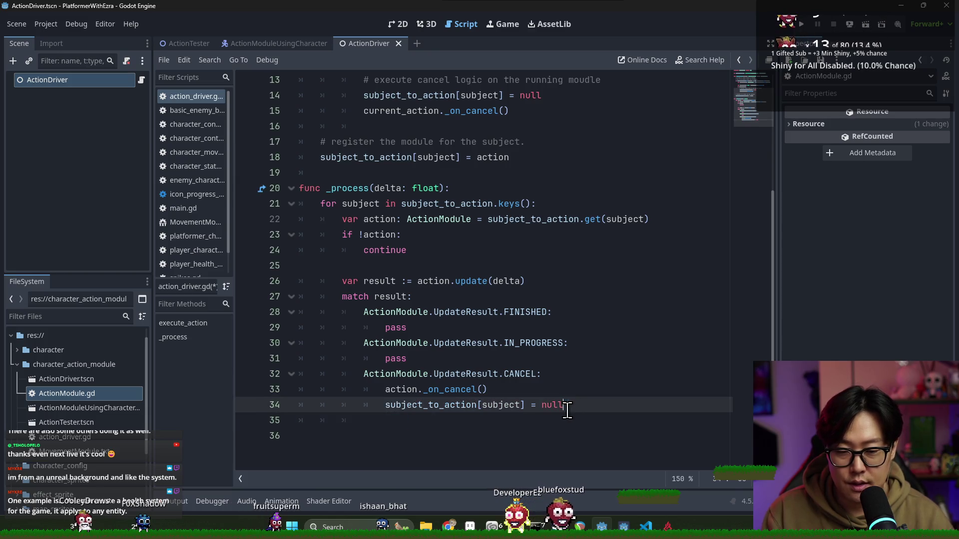
key(Up)
key(Up)
key(ctrl+s)
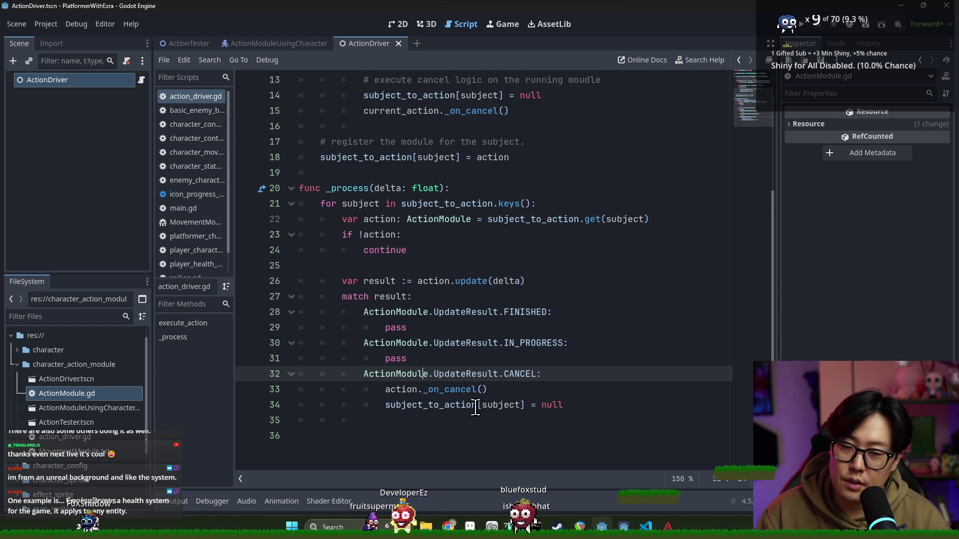
scroll(456, 403, up, 2)
scroll(456, 403, down, 2)
- Save, then examine the subject_to_action dictionary declaration on line 3
key(ctrl+s)
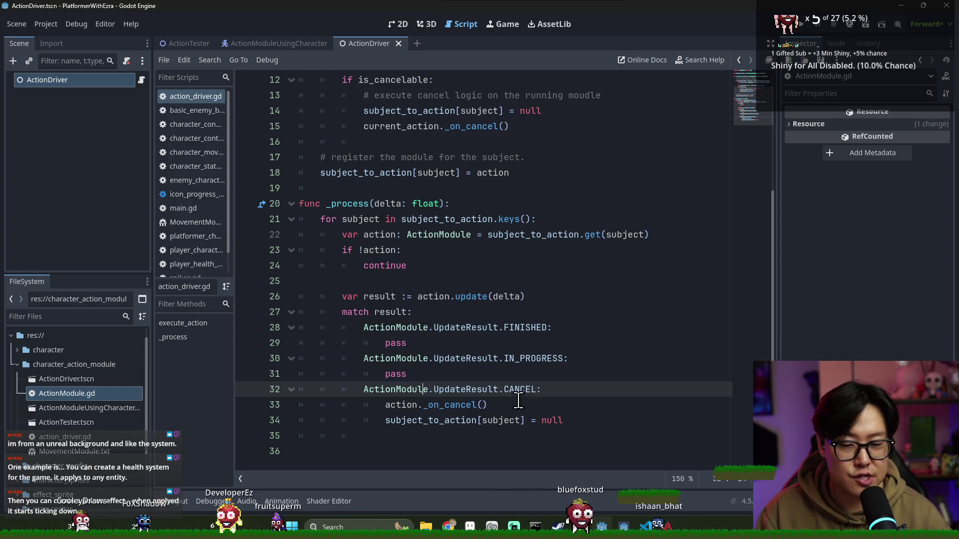
scroll(511, 314, up, 4)
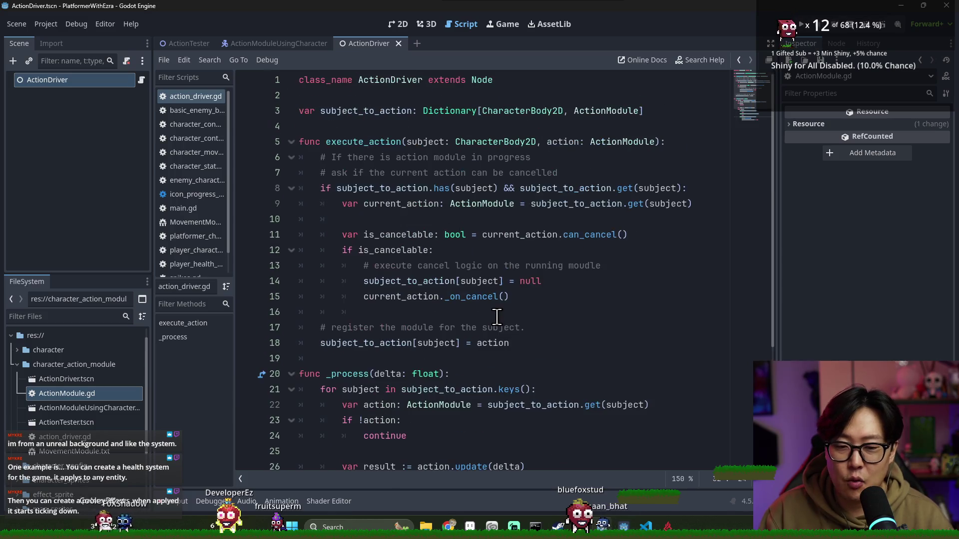
click(569, 110)
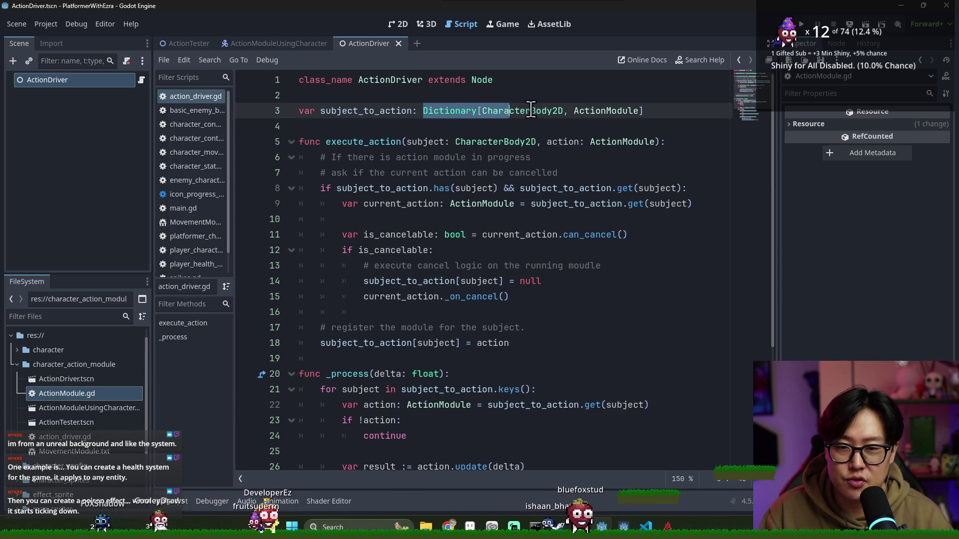
drag(365, 114, 619, 111)
drag(493, 110, 644, 119)
double_click(357, 110)
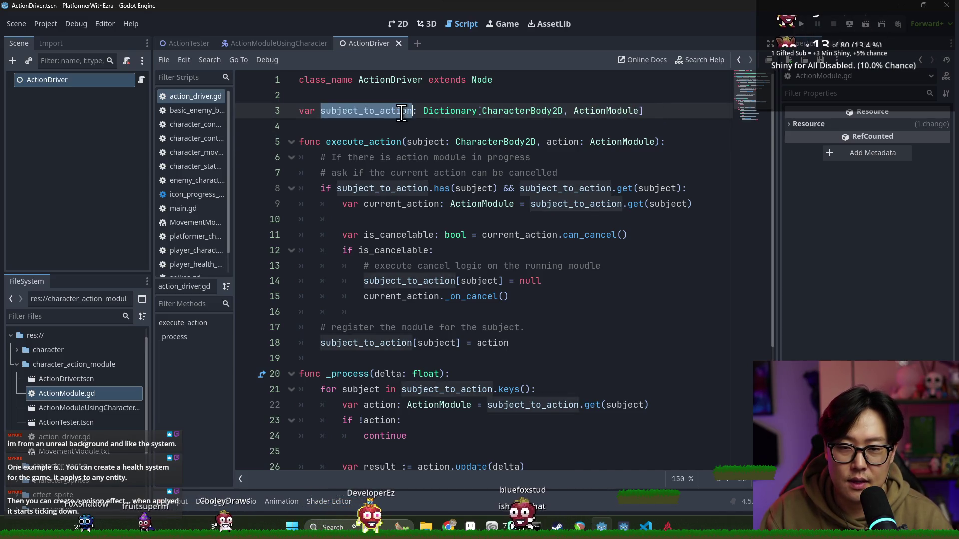
click(562, 133)
text(var subject_)
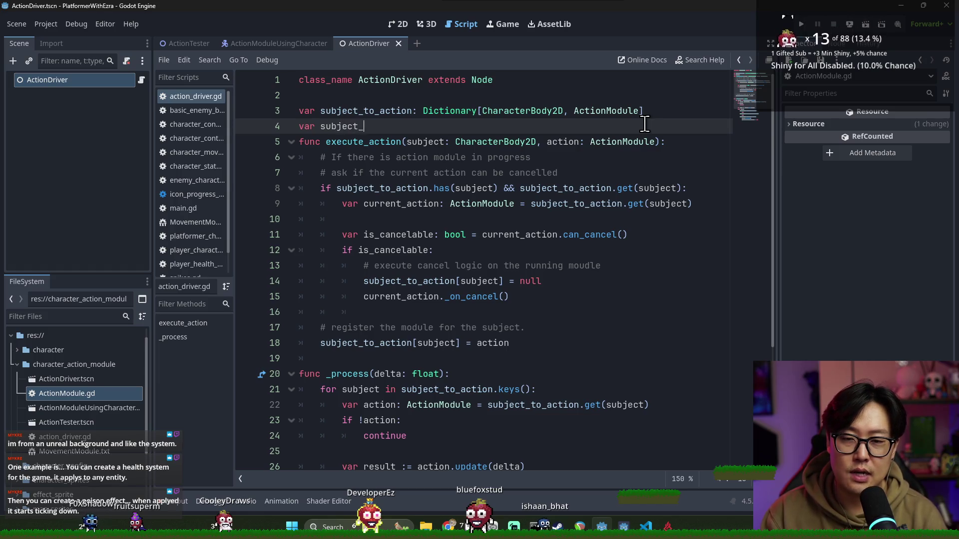
- Declare var subject_to_current_action: Dictionary[CharacterBody2D, ActionModule] on line 4, followed by a blank line
text(to)
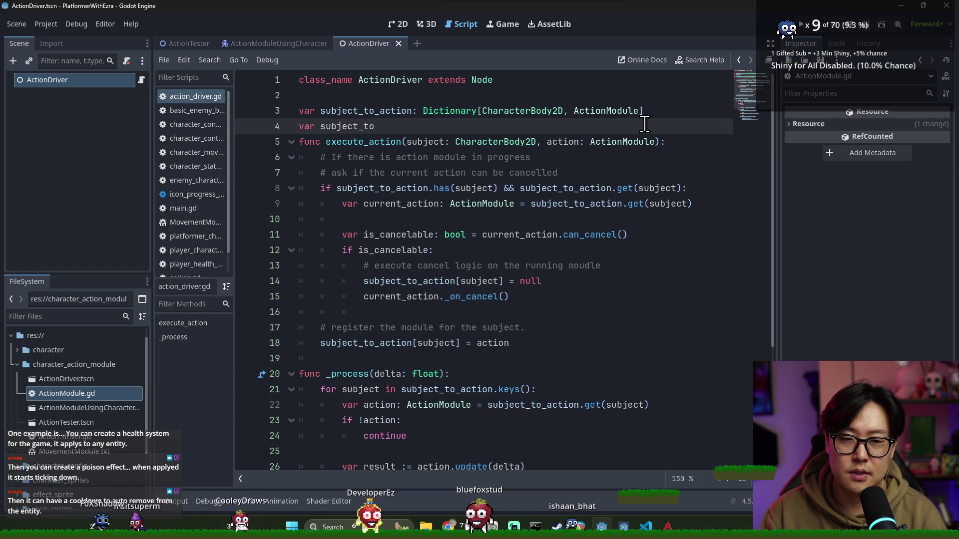
double_click(604, 110)
double_click(360, 111)
click(382, 111)
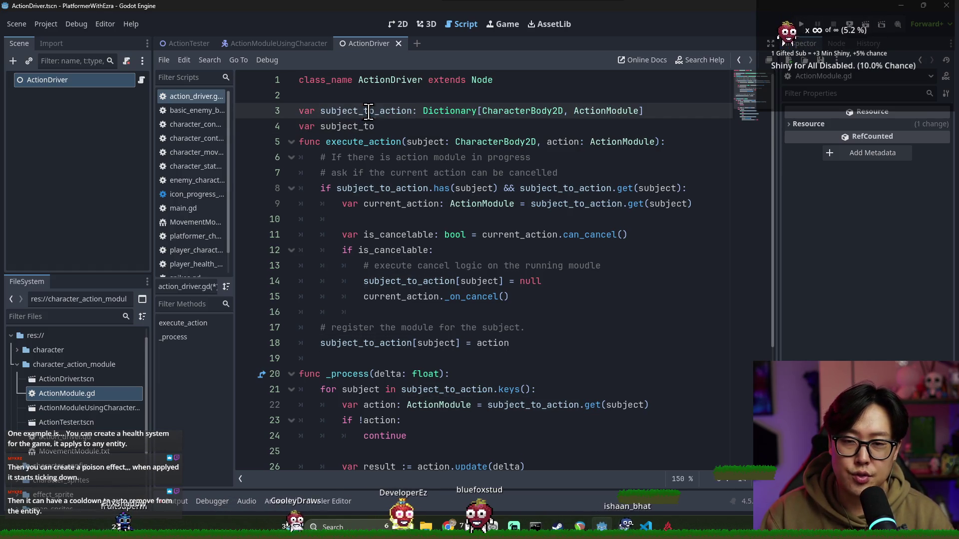
key(Down)
text(_)
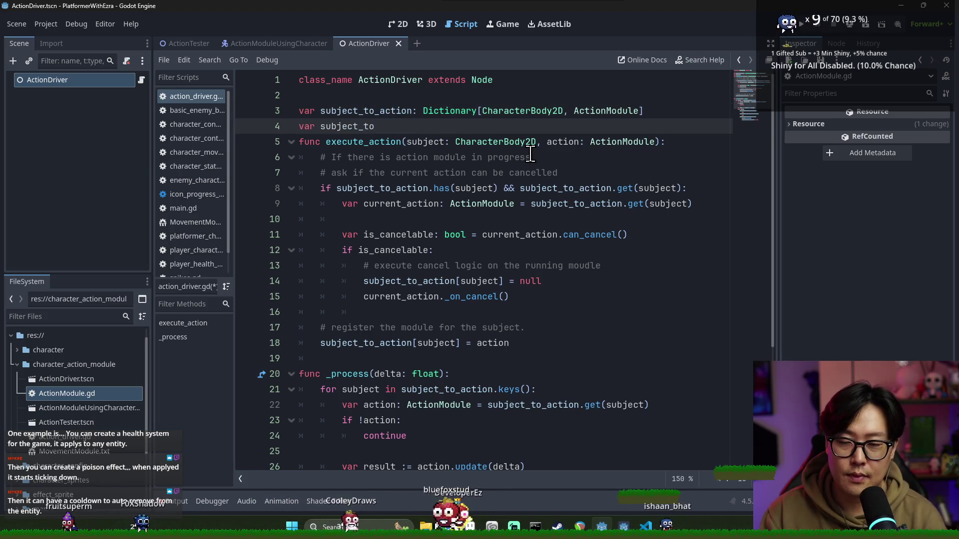
text(current_action)
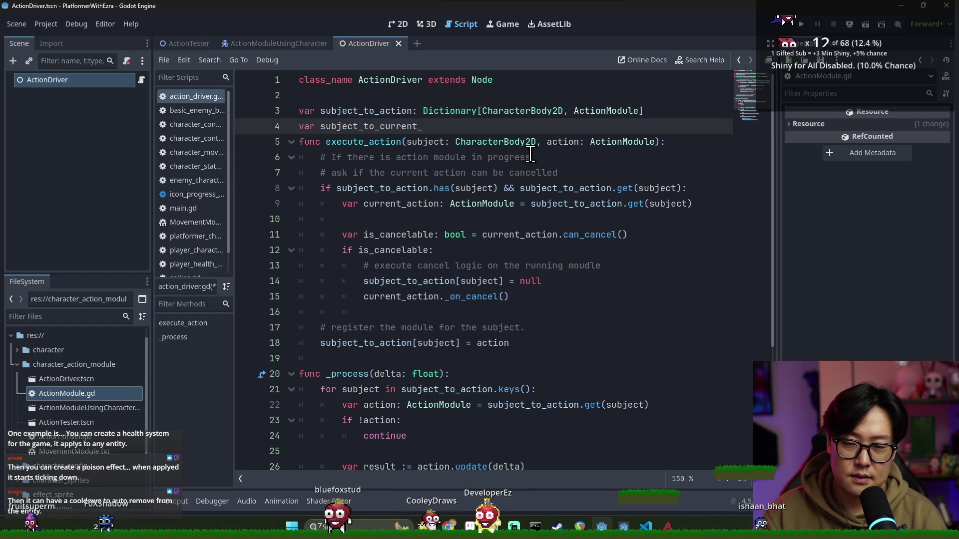
text(action)
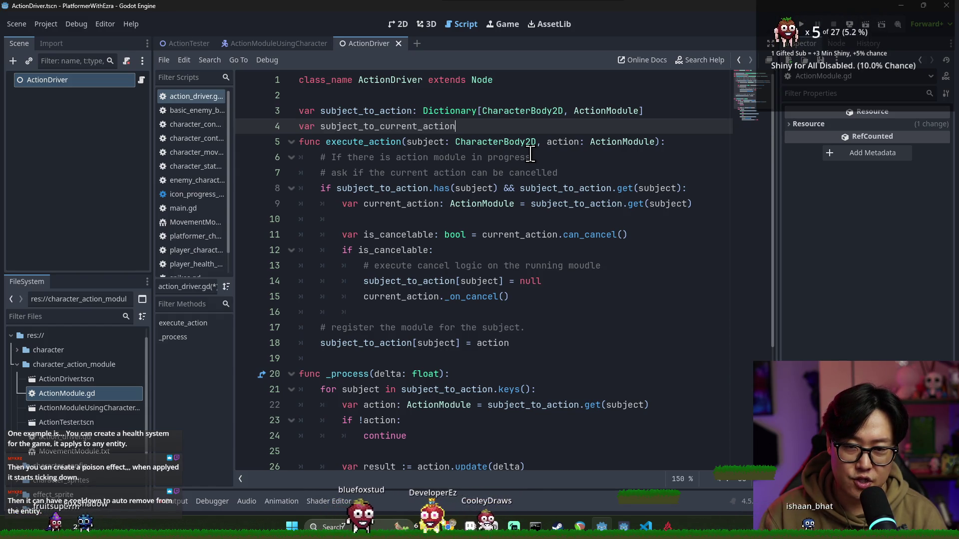
text(: Dictionary[CharacterB)
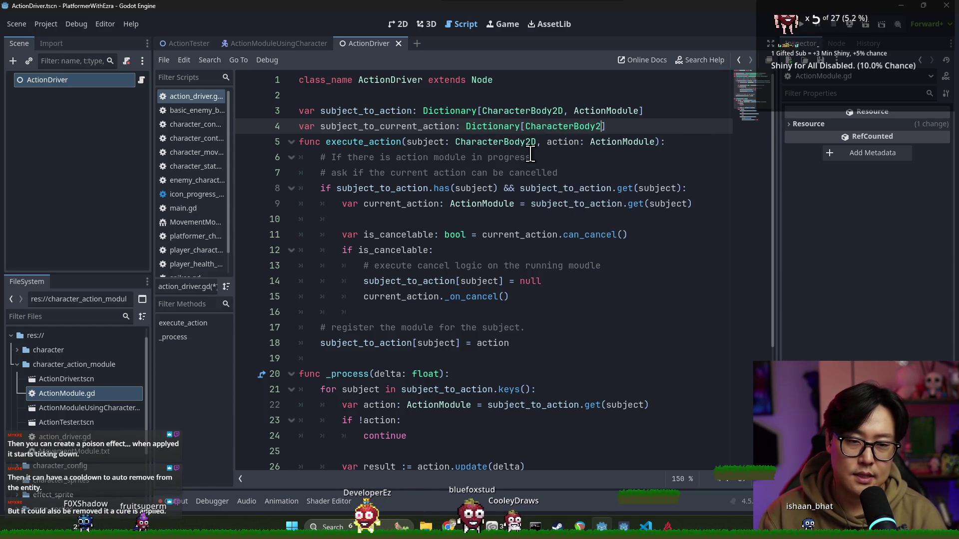
text(ody2D, ActionM)
key(Return)
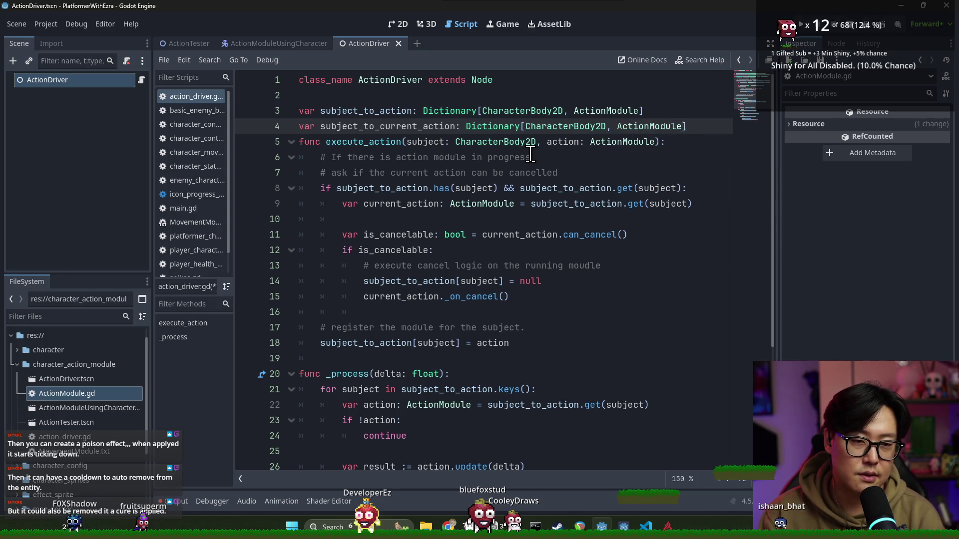
key(Return)
- Save, then start and discard an unfinished 'func initiali' line
key(ctrl+s)
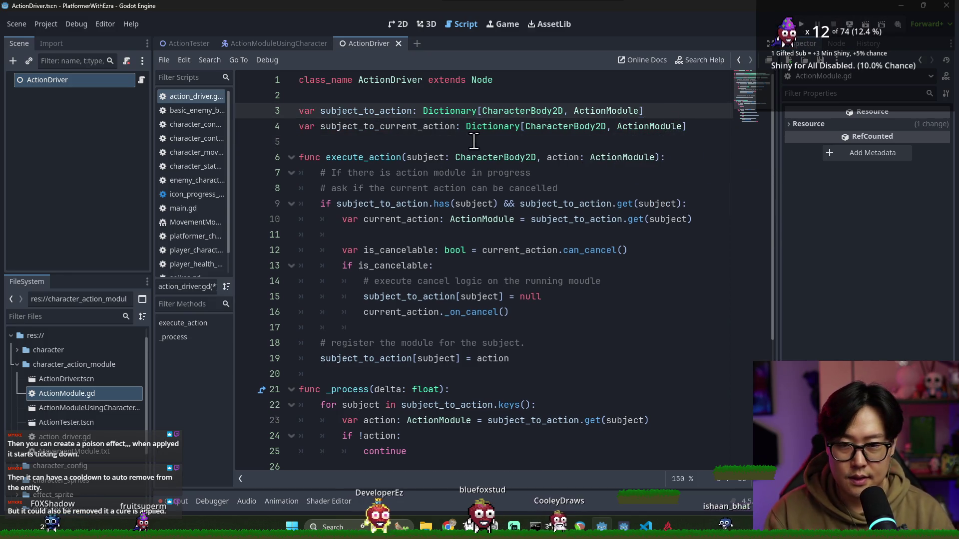
click(410, 144)
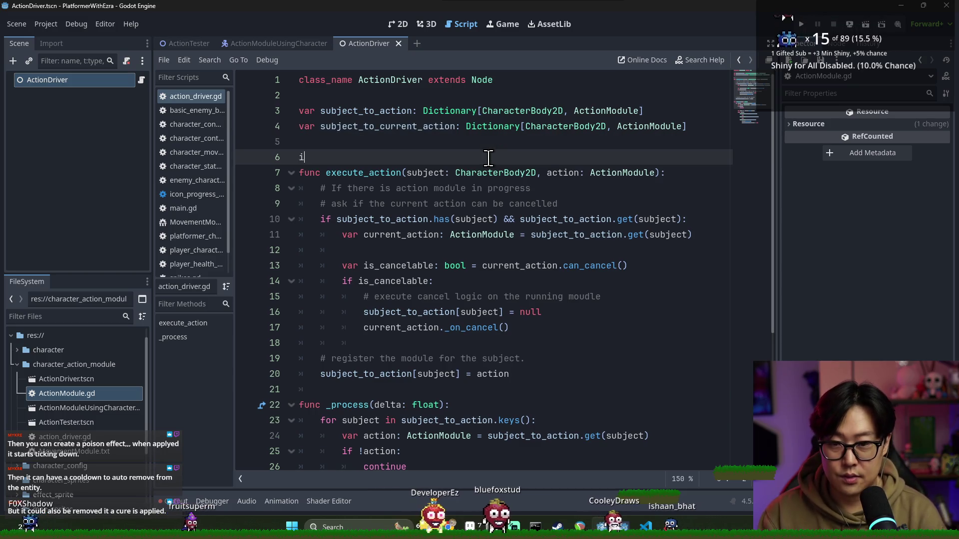
key(Return)
key(Up)
text(func)
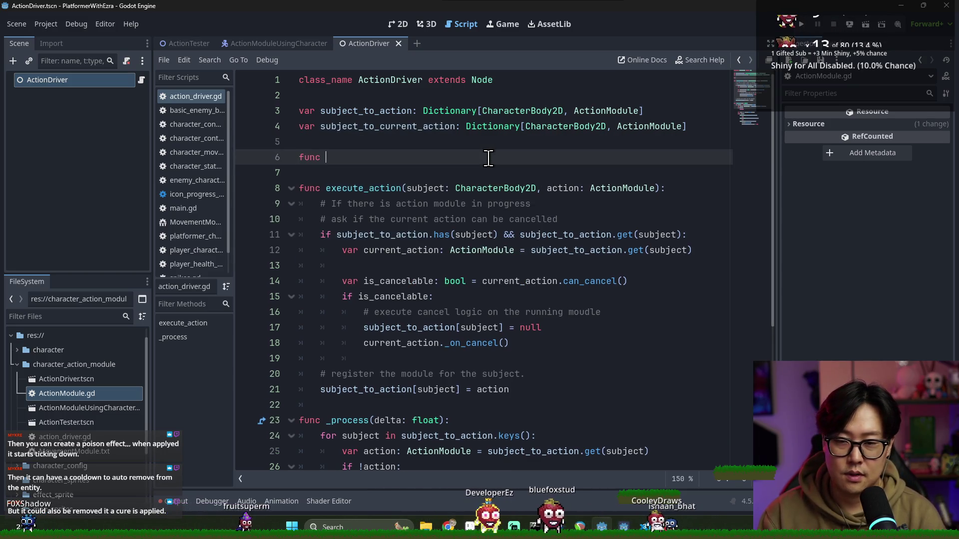
key(BackSpace)
key(BackSpace)
key(BackSpace)
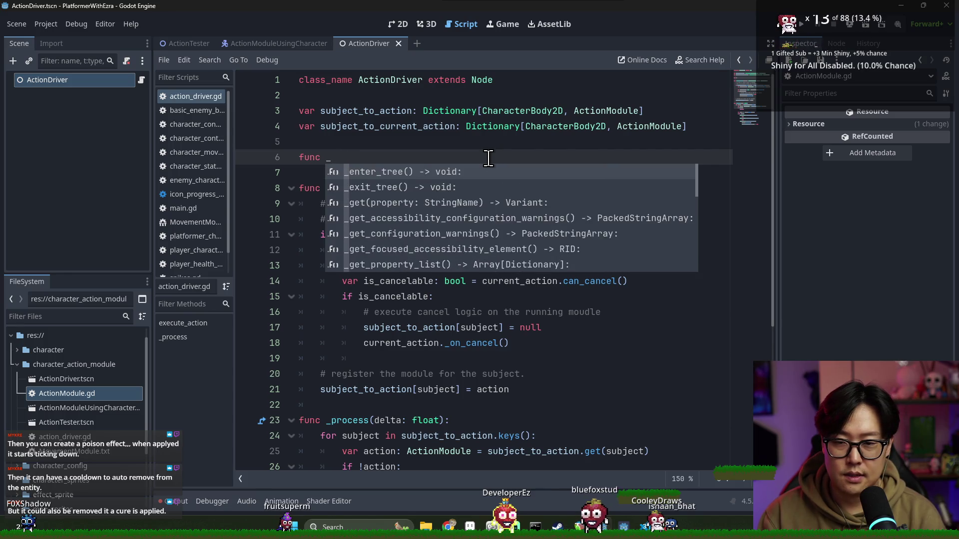
text(res)
key(BackSpace)
key(BackSpace)
key(BackSpace)
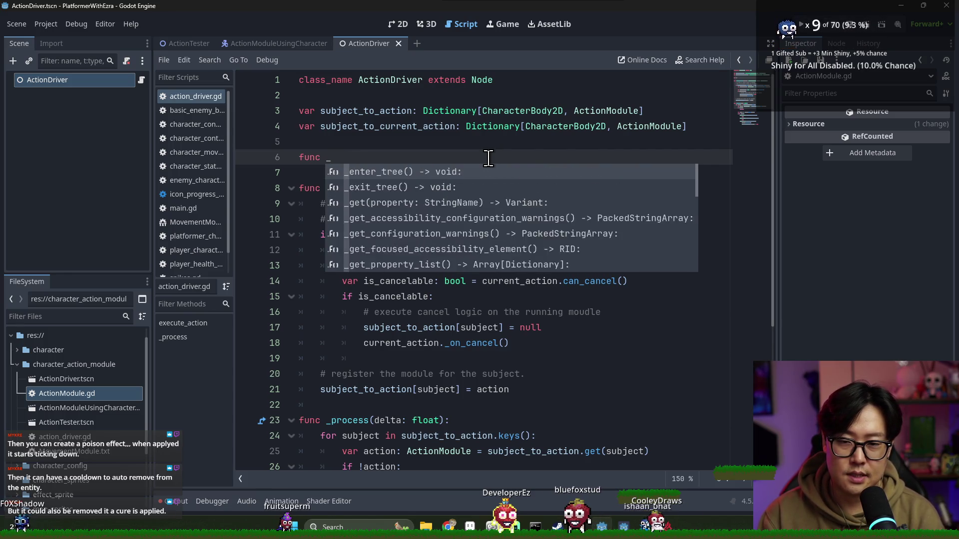
text(initiali)
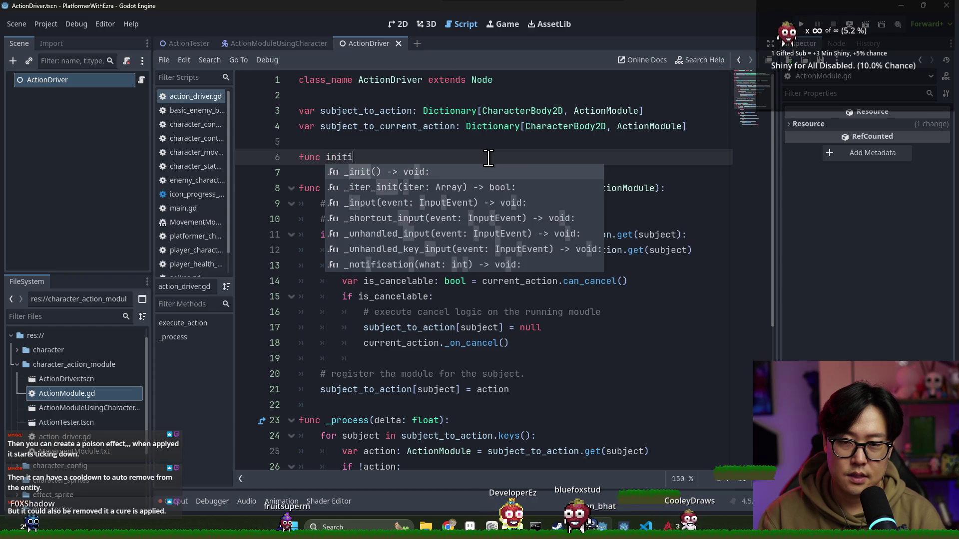
triple_click(439, 150)
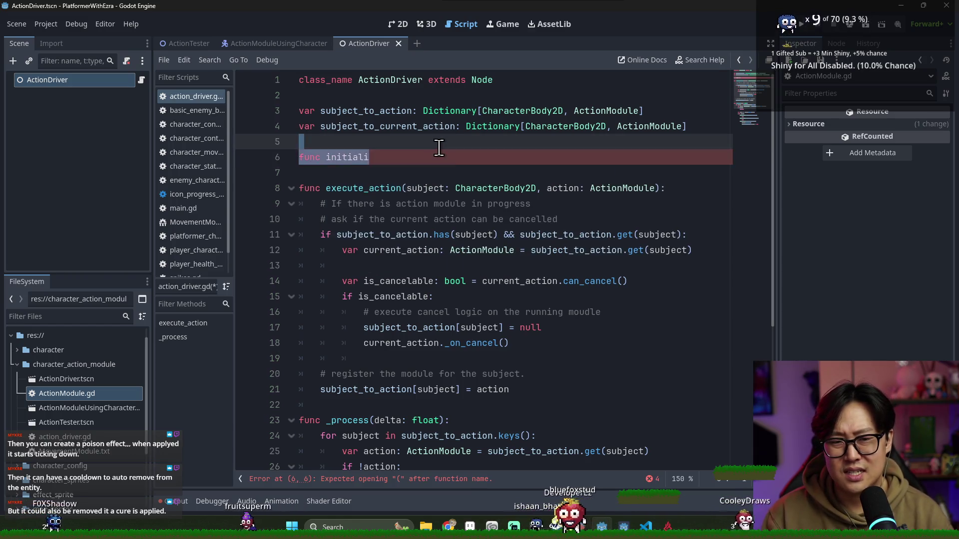
key(BackSpace)
key(BackSpace)
- Write func reset(): below the declarations with subject_to_action = {} as its first line
click(666, 116)
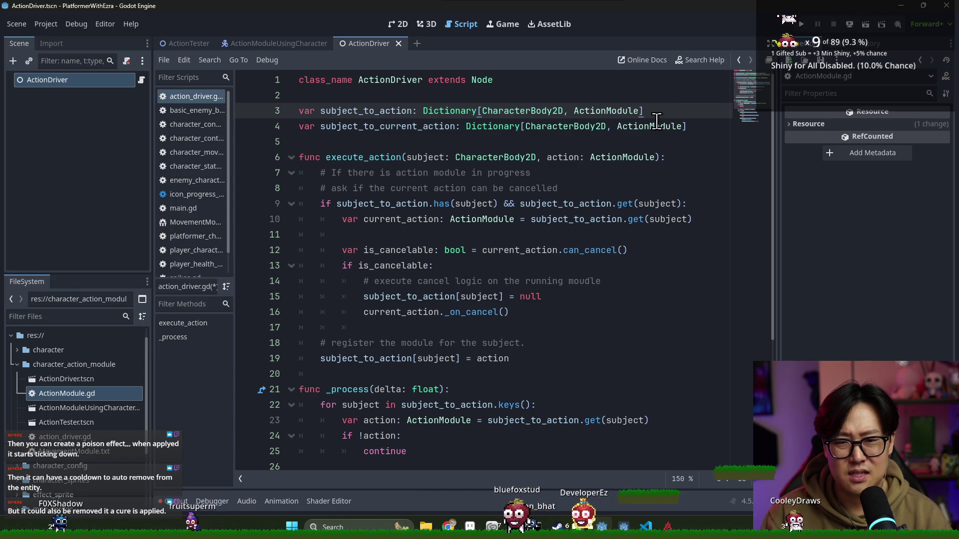
text( = {)
click(720, 127)
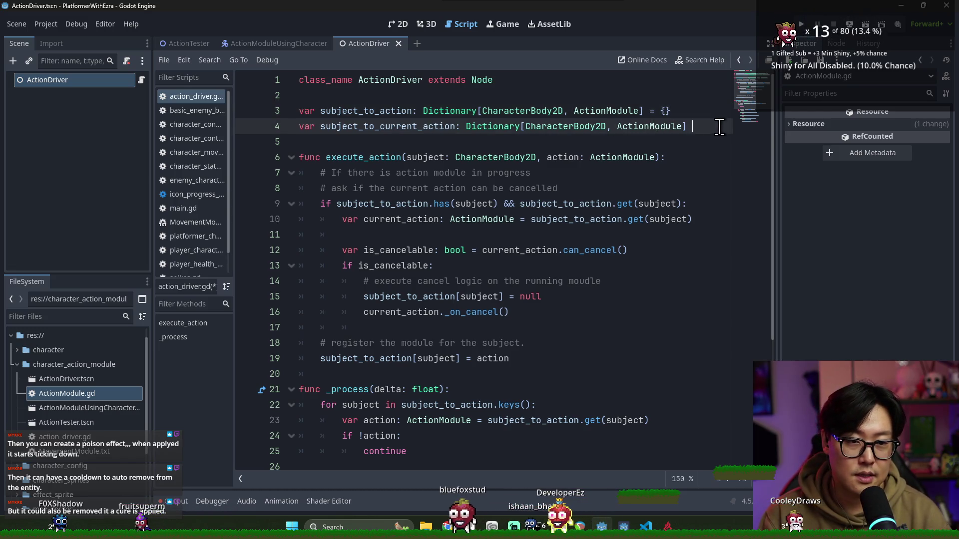
key(Up)
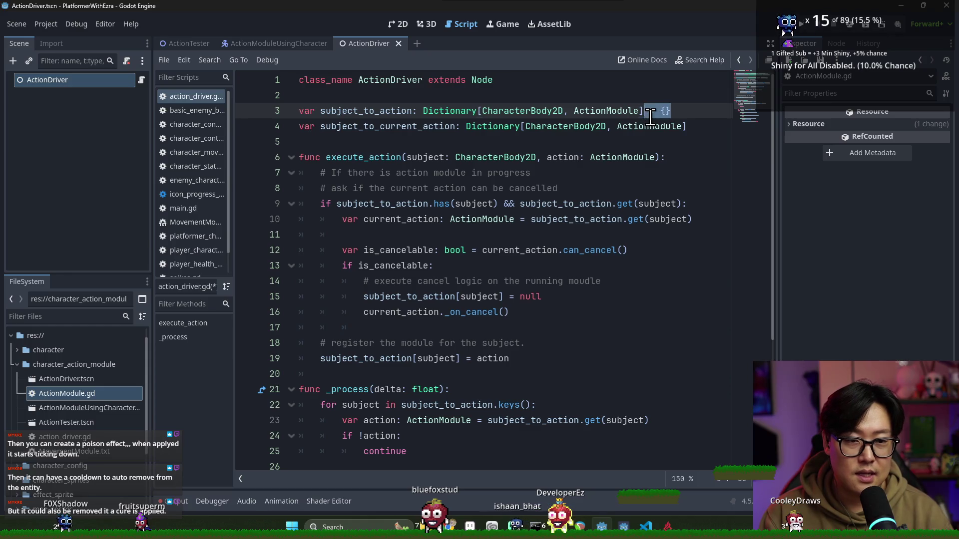
click(542, 140)
key(Return)
text(func re)
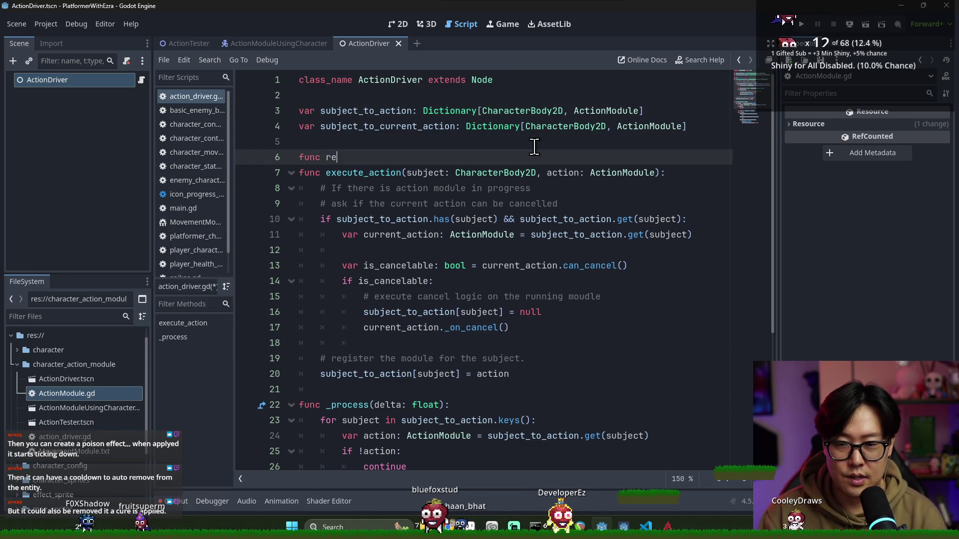
text(set():)
key(Return)
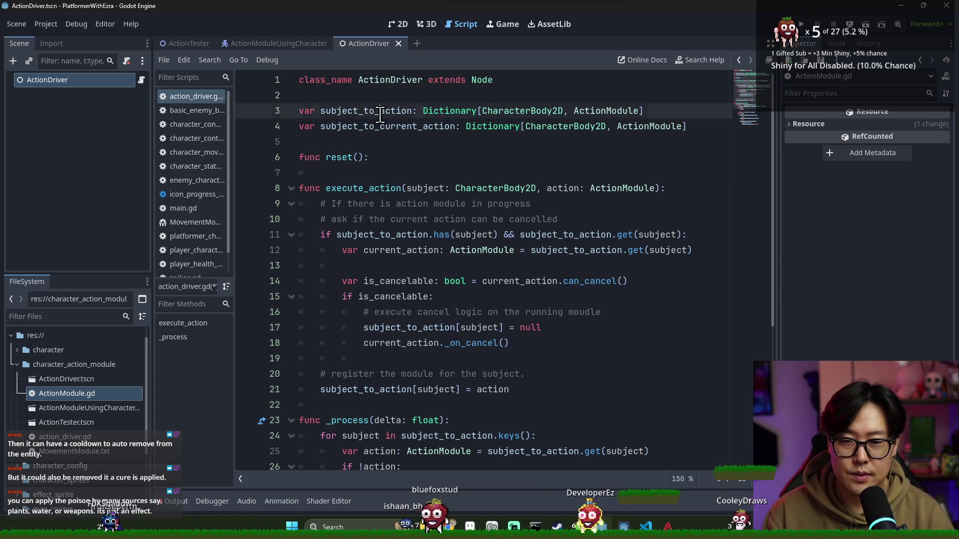
text(subject_to_action = {})
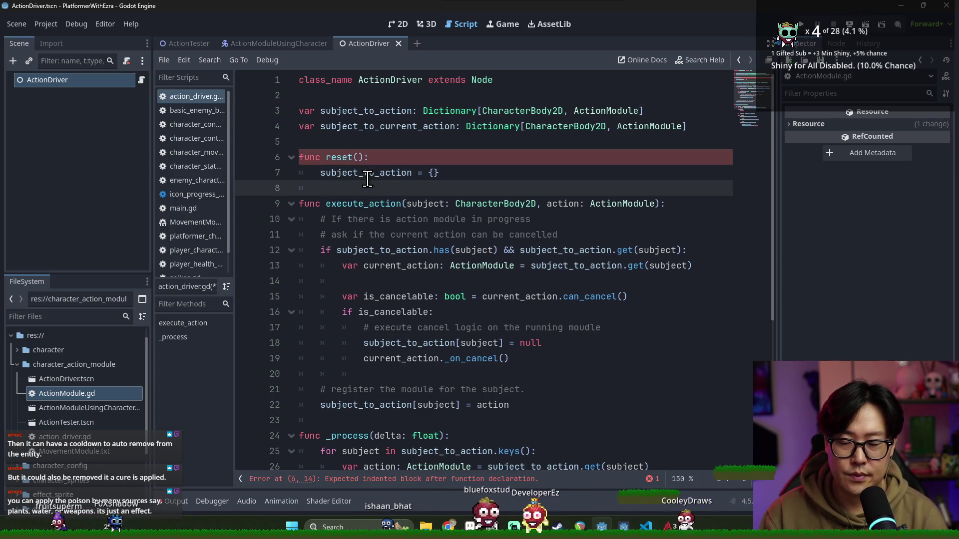
key(Return)
- Add subject_to_current_action = {} as reset's second line, followed by a blank line
double_click(422, 125)
key(ctrl+c)
click(380, 188)
key(ctrl+v)
text(= {})
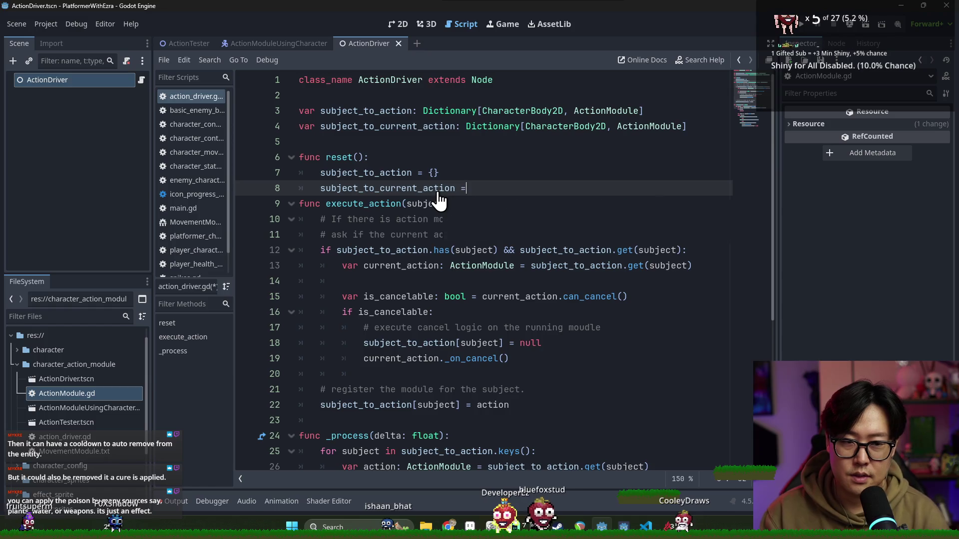
double_click(572, 127)
click(548, 189)
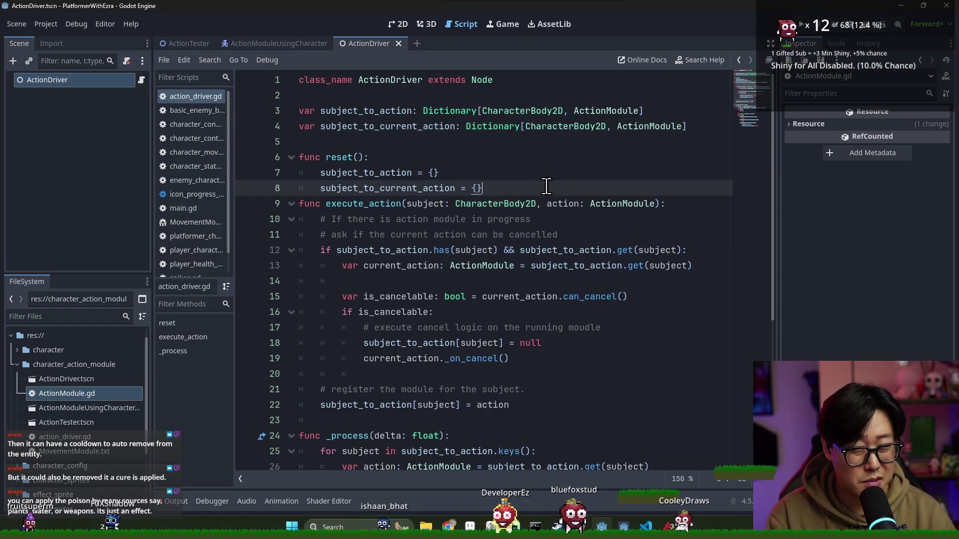
key(Return)
double_click(561, 126)
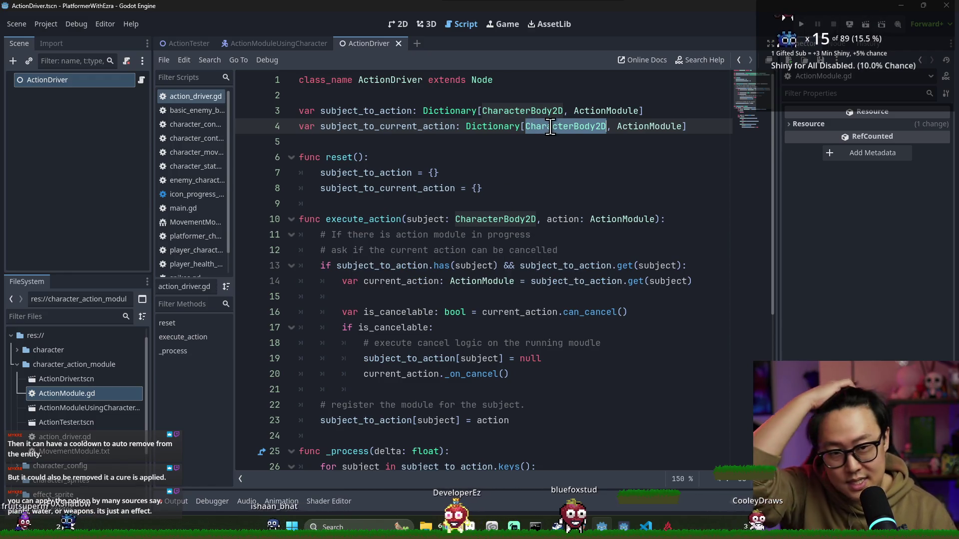
double_click(522, 110)
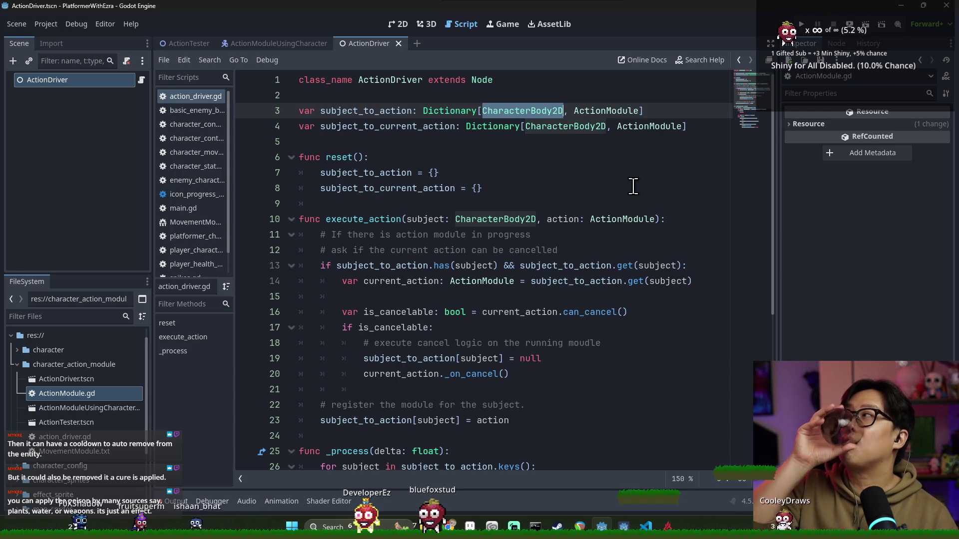
double_click(513, 219)
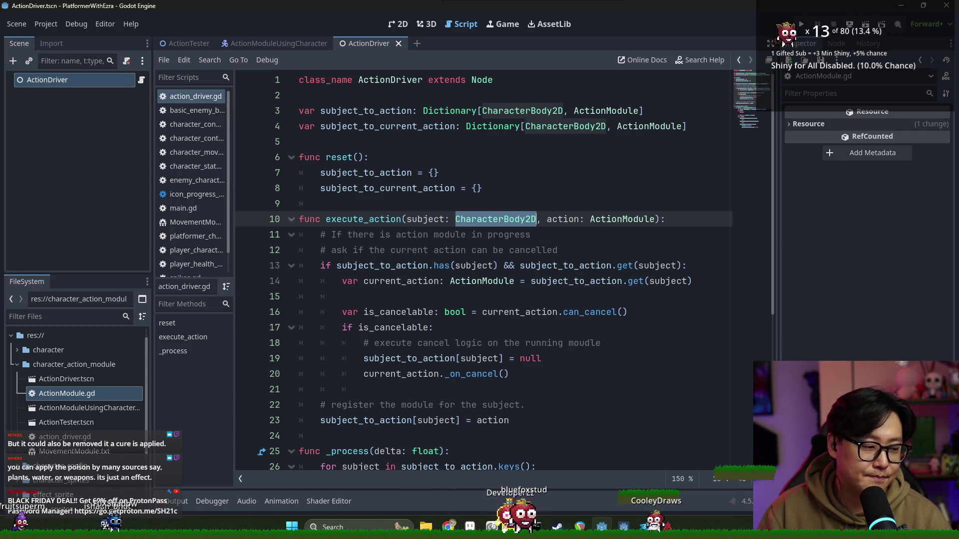
- Write func _ready(): above reset() with an indented reset() call in its body
click(389, 146)
key(Return)
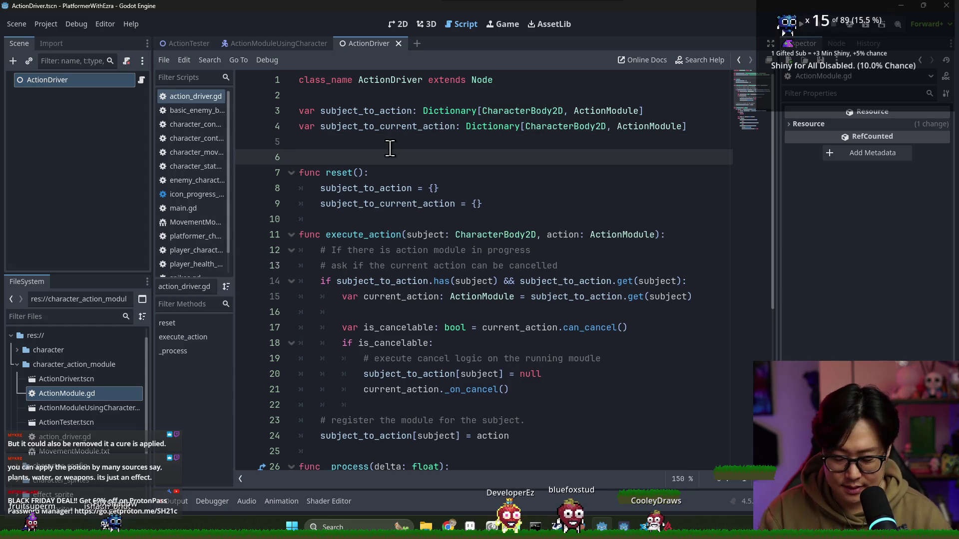
text(func _ready(_:)
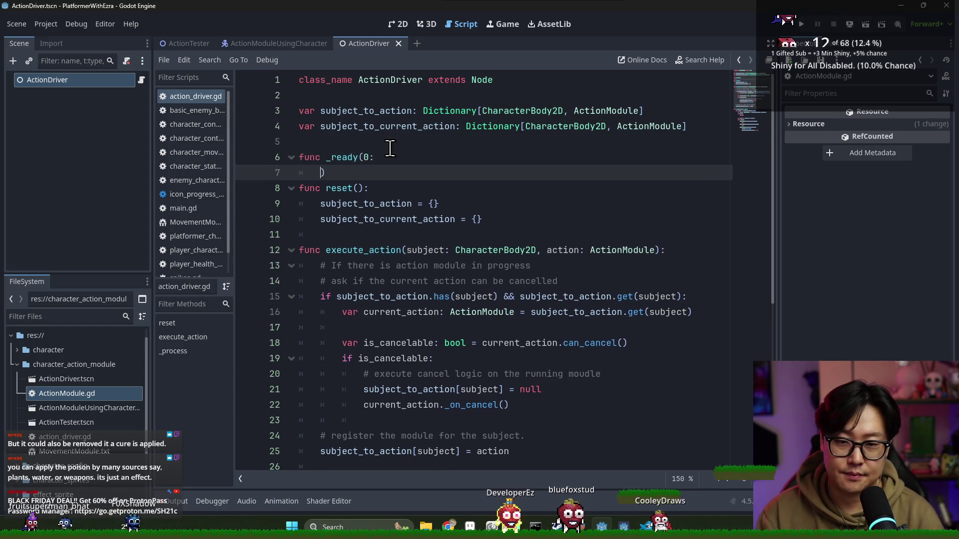
key(BackSpace)
key(BackSpace)
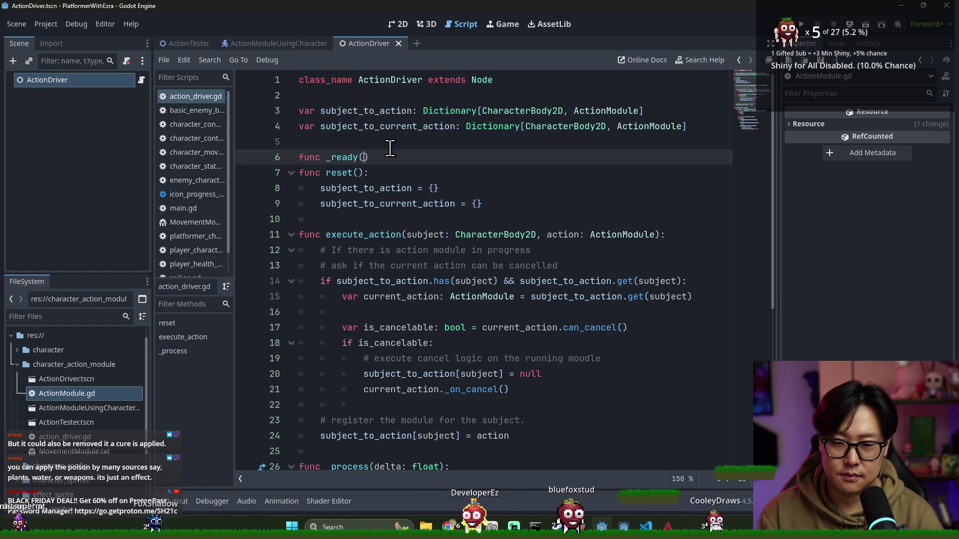
text():)
key(Return)
text(reset())
key(Return)
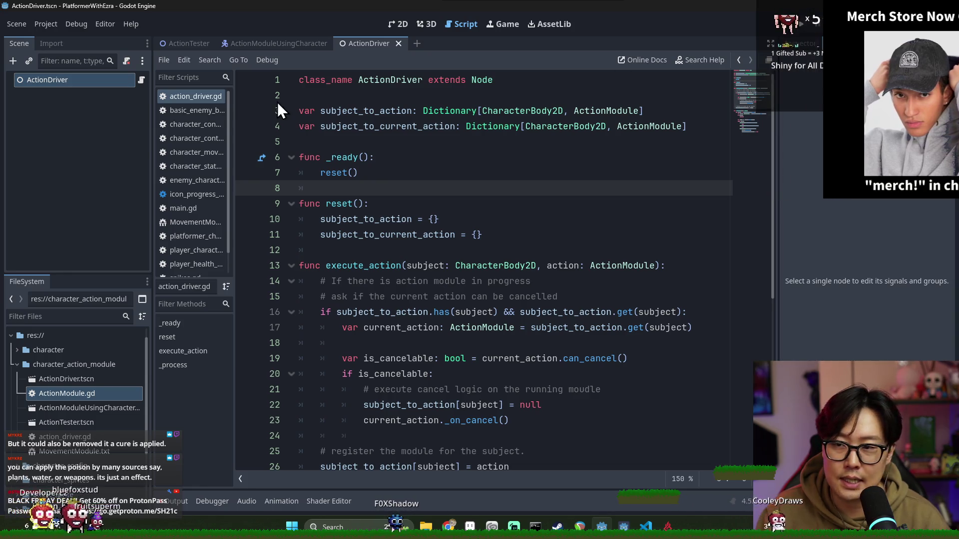
- Select the ActionDriver node and browse its Signals, Groups and Inspector properties, then return to the script
click(105, 79)
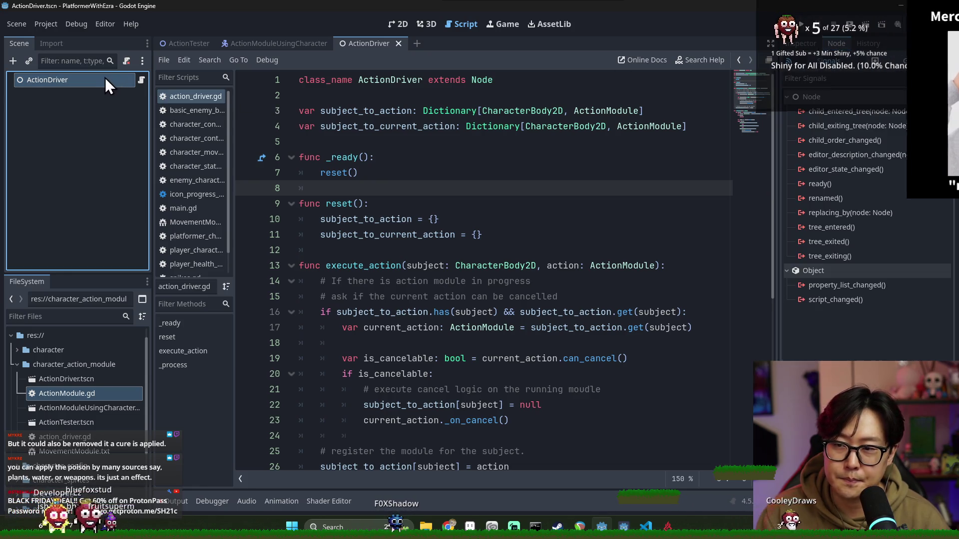
click(870, 65)
click(821, 59)
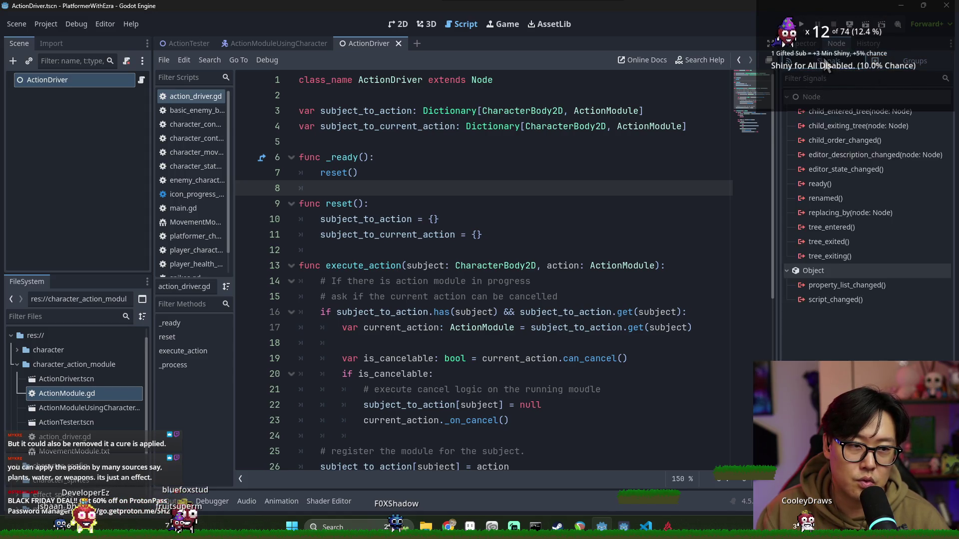
click(800, 43)
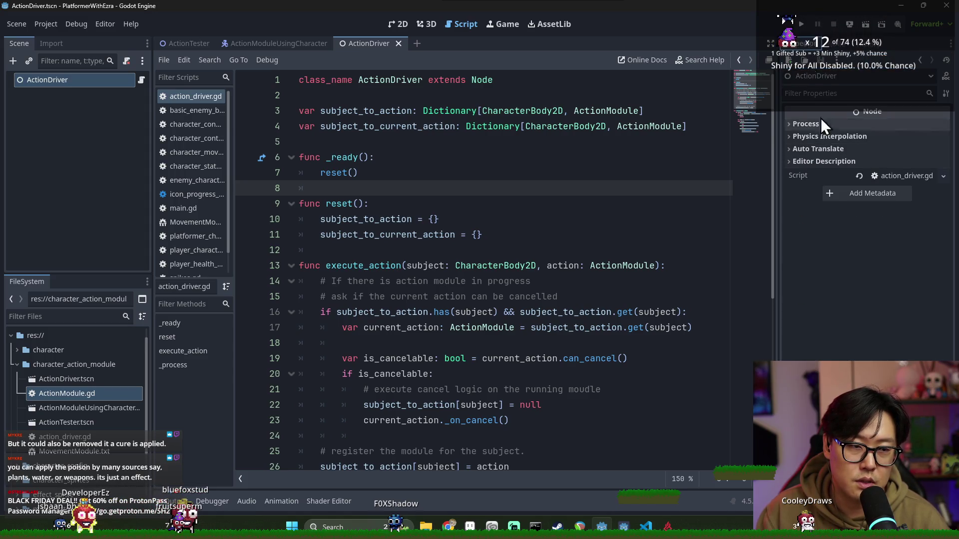
click(813, 159)
click(827, 161)
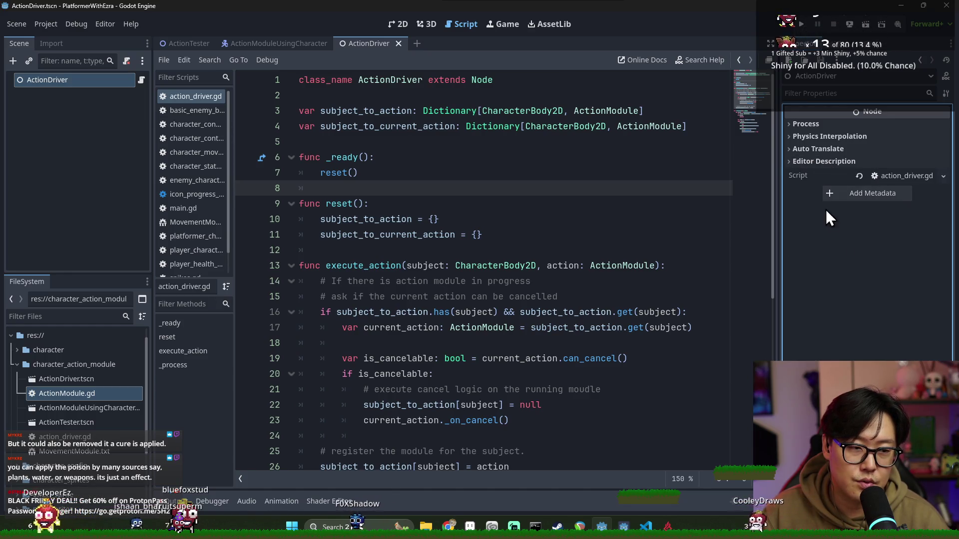
click(442, 300)
click(502, 248)
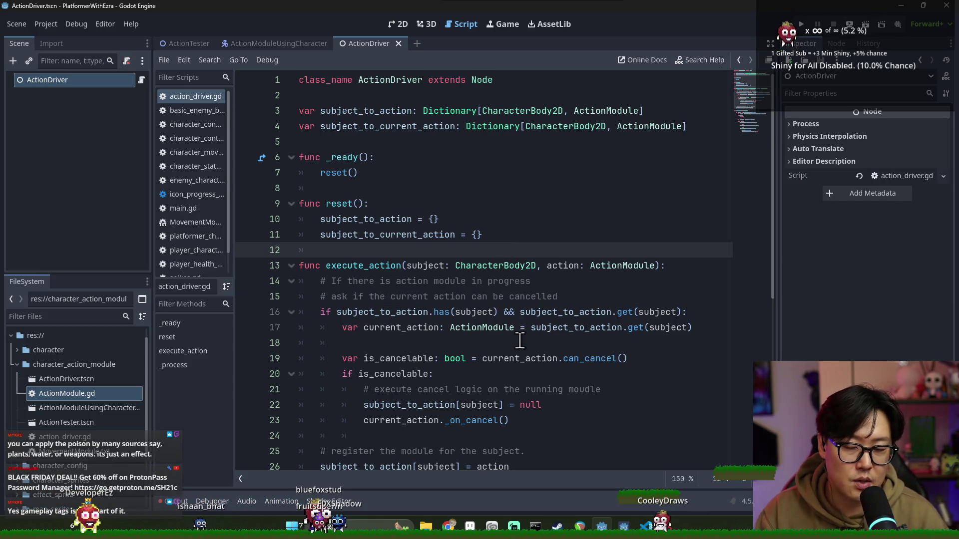
- Save the scene and script, then move down to the end of the CANCEL branch in _process
key(ctrl+s)
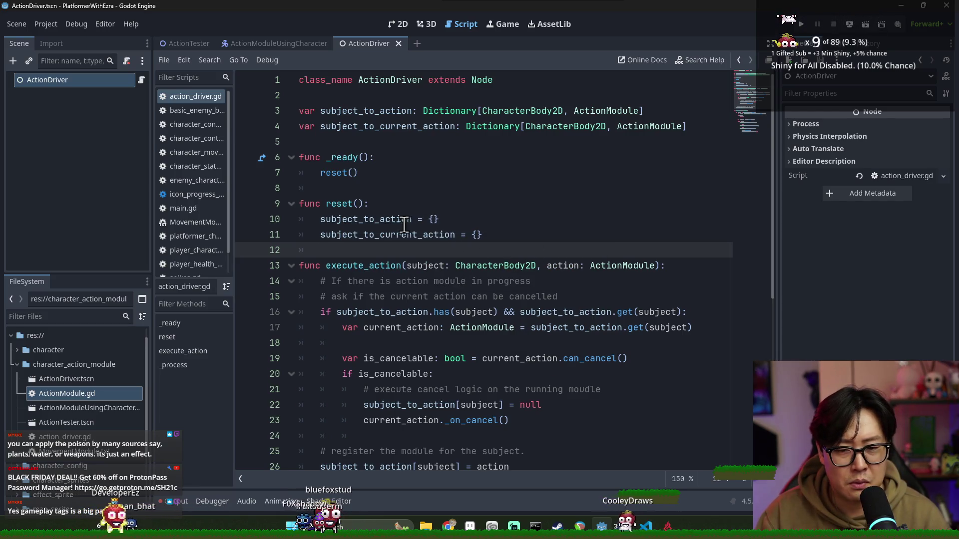
key(ctrl+s)
key(ctrl+s)
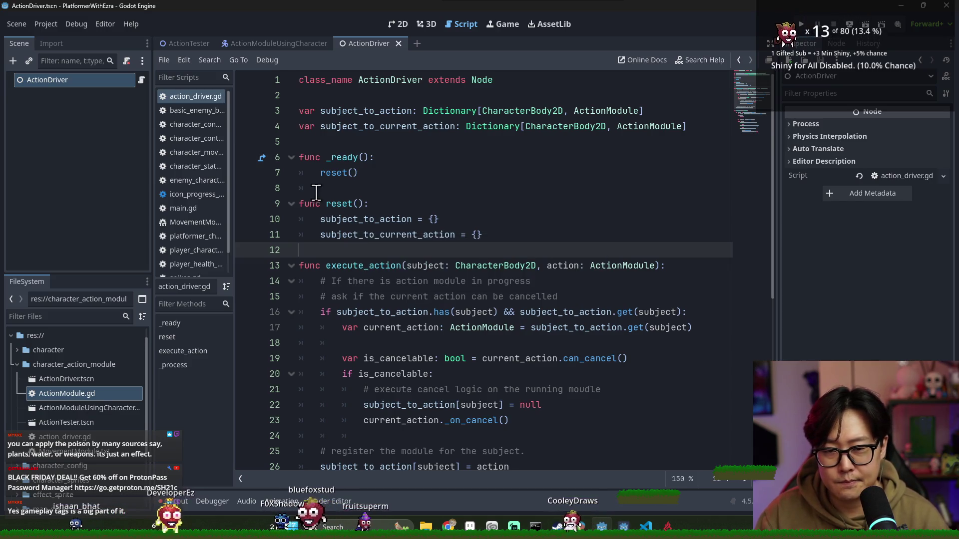
drag(323, 173, 346, 193)
key(ctrl+s)
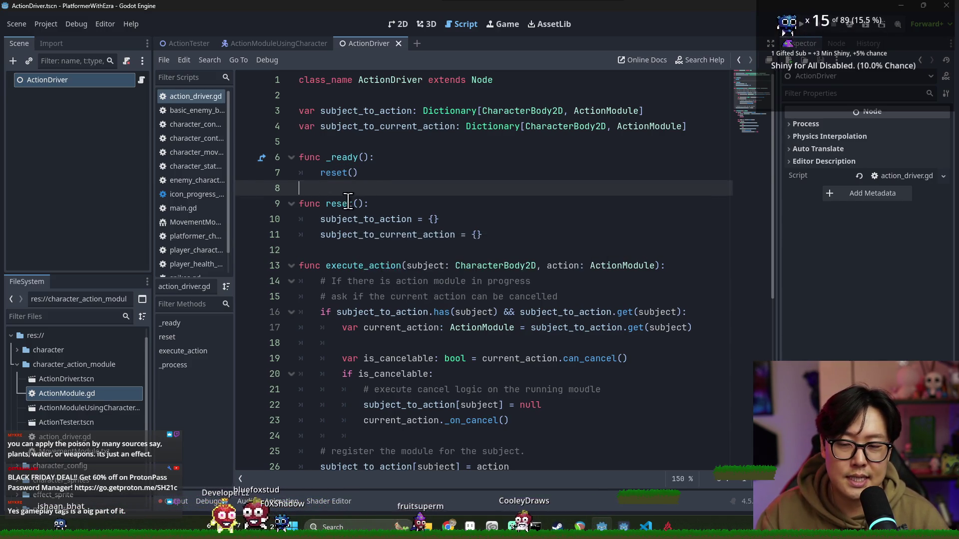
scroll(374, 219, down, 4)
click(402, 297)
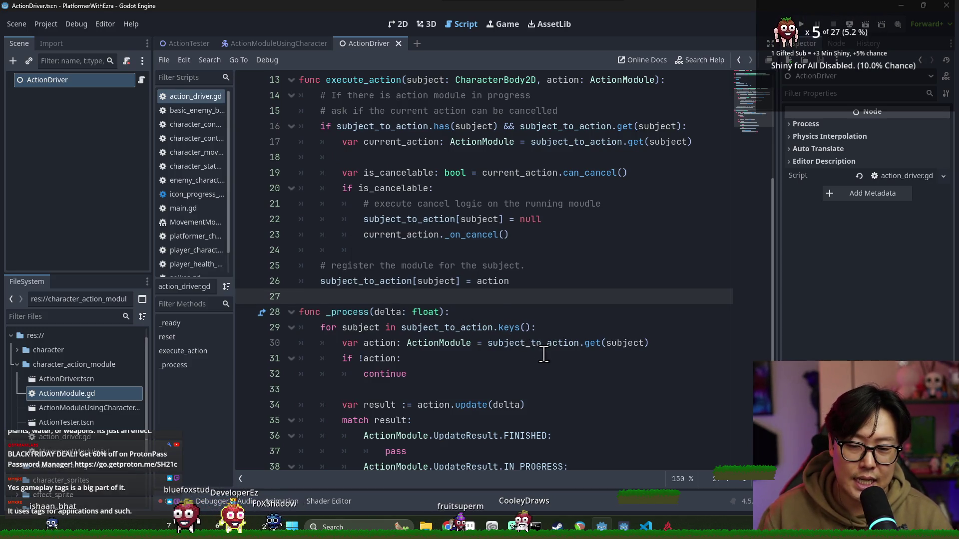
scroll(538, 354, down, 2)
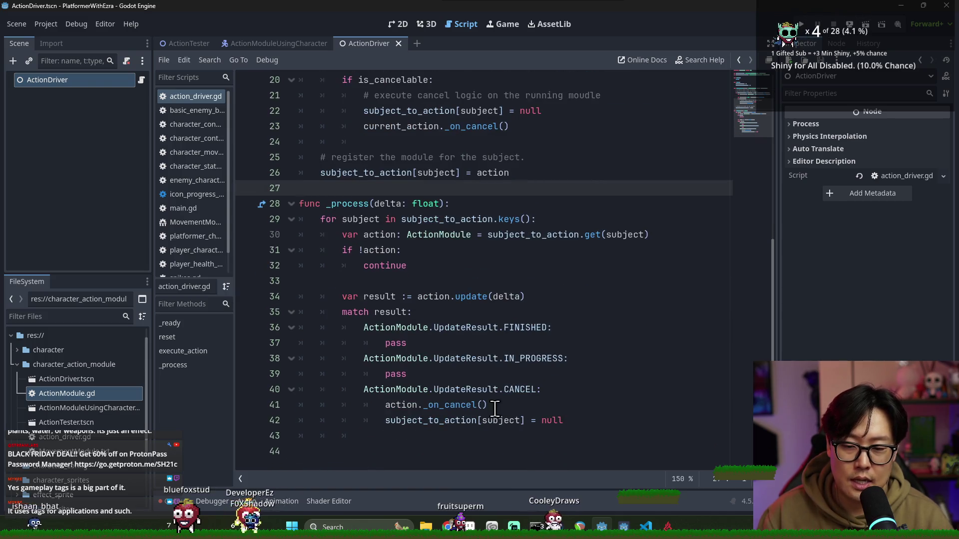
click(432, 441)
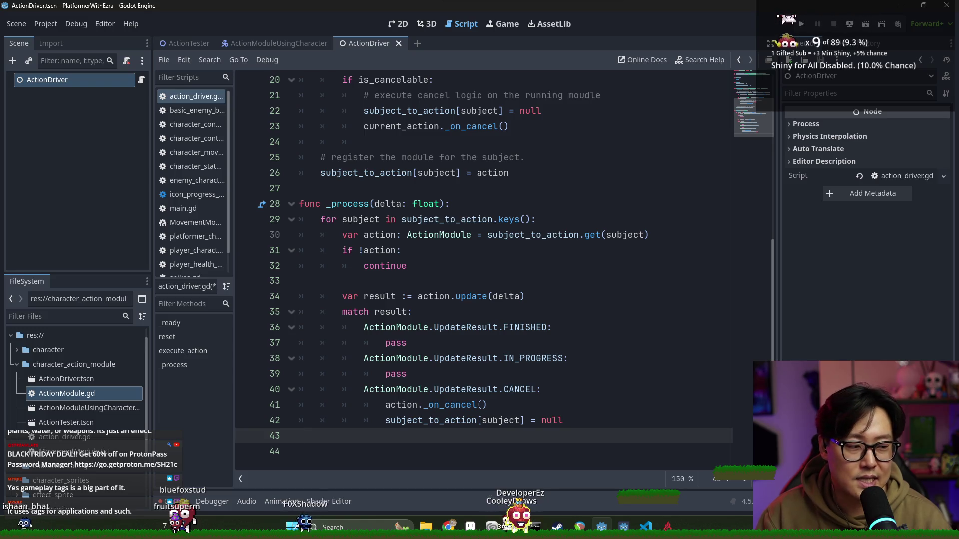
- Tidy the lines after the CANCEL branch and save action_driver.gd
click(650, 392)
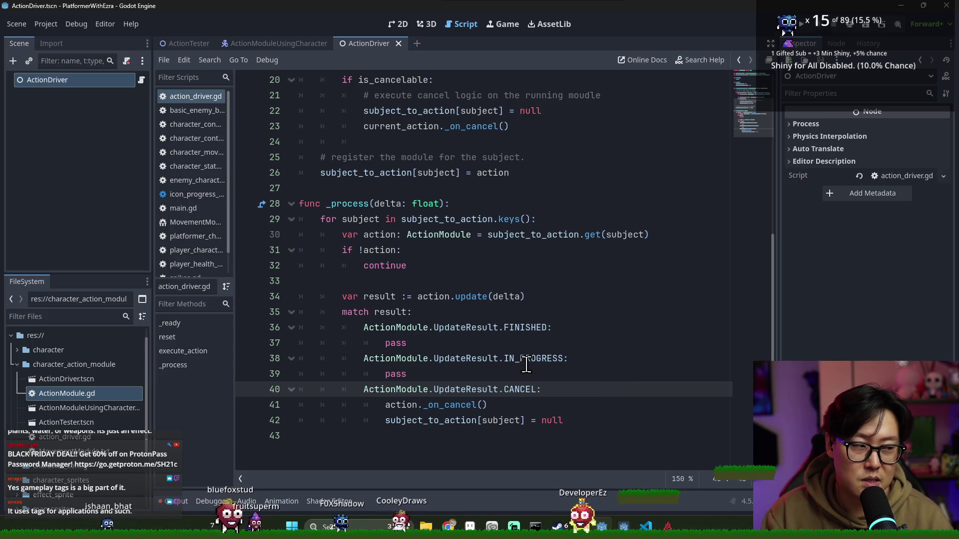
key(ctrl+s)
click(471, 419)
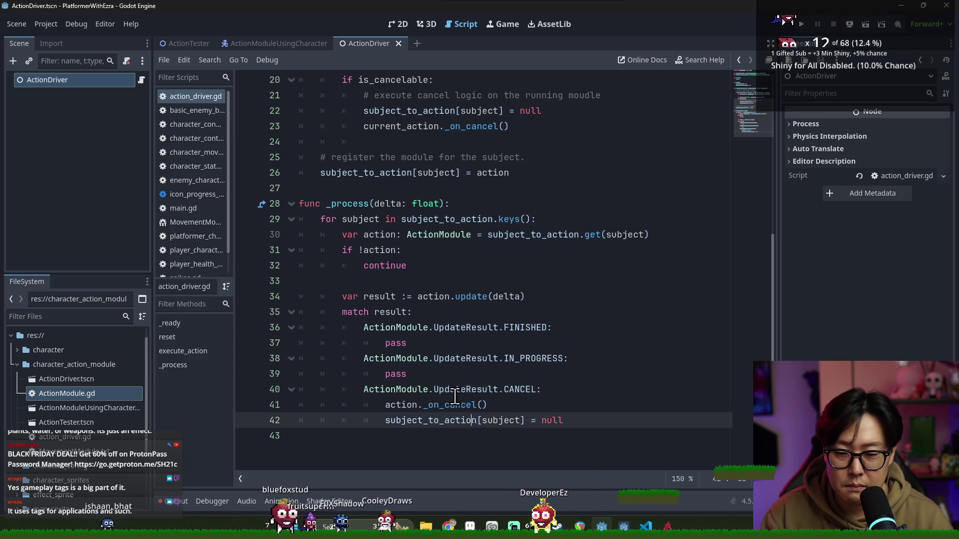
scroll(480, 420, up, 5)
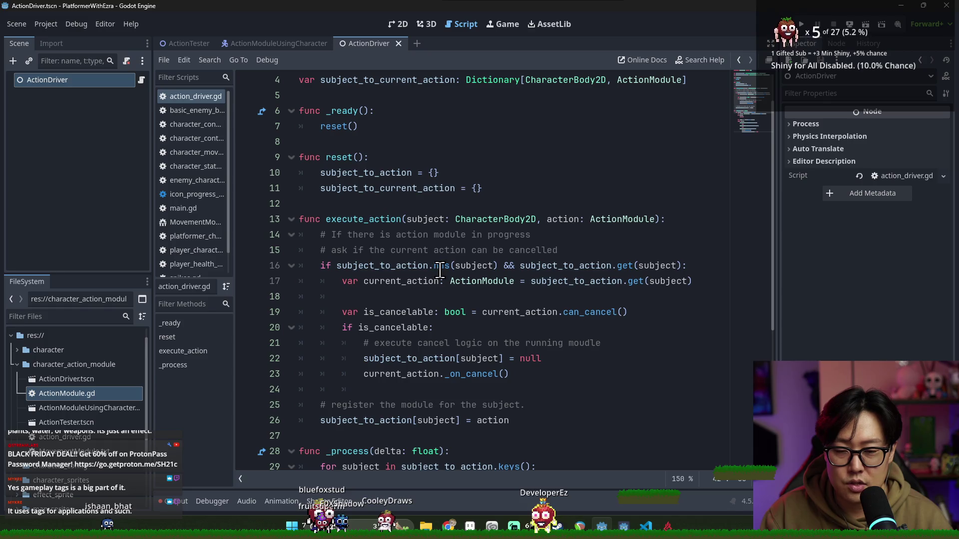
scroll(440, 270, up, 1)
key(ctrl+s)
scroll(459, 308, down, 6)
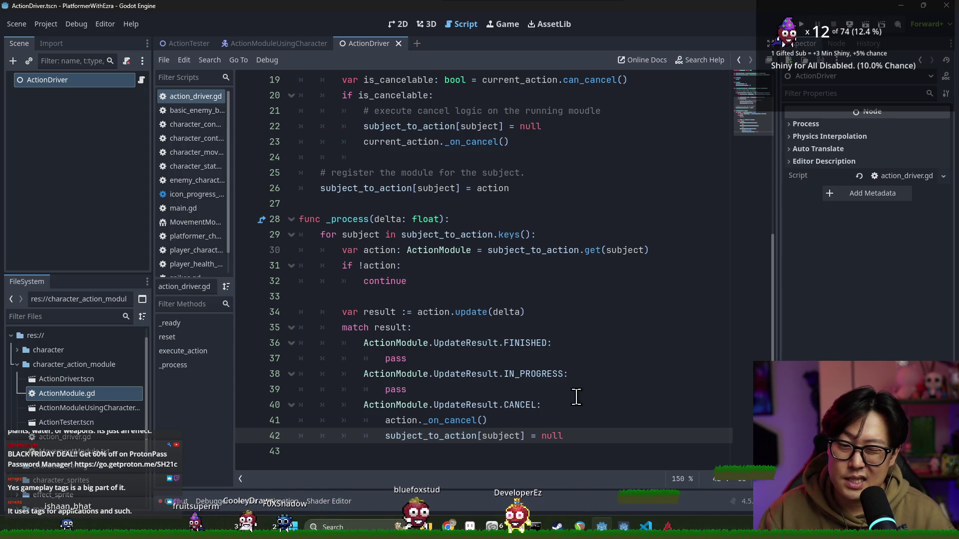
scroll(576, 397, up, 6)
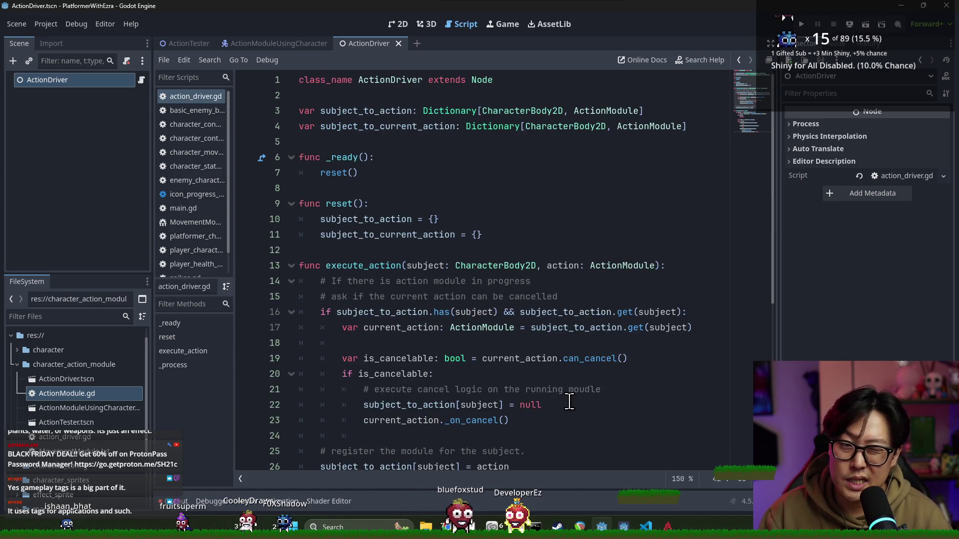
scroll(555, 397, down, 6)
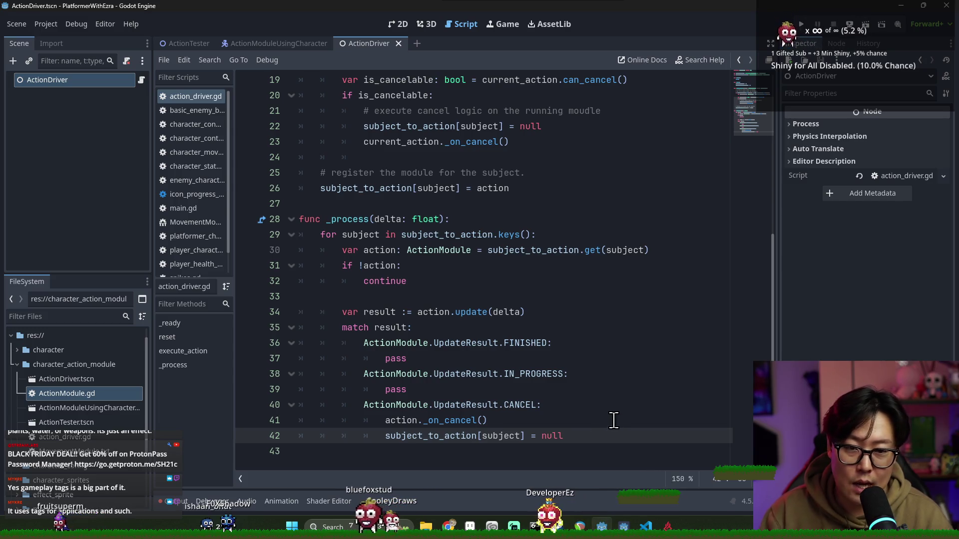
key(ctrl+s)
scroll(440, 375, up, 2)
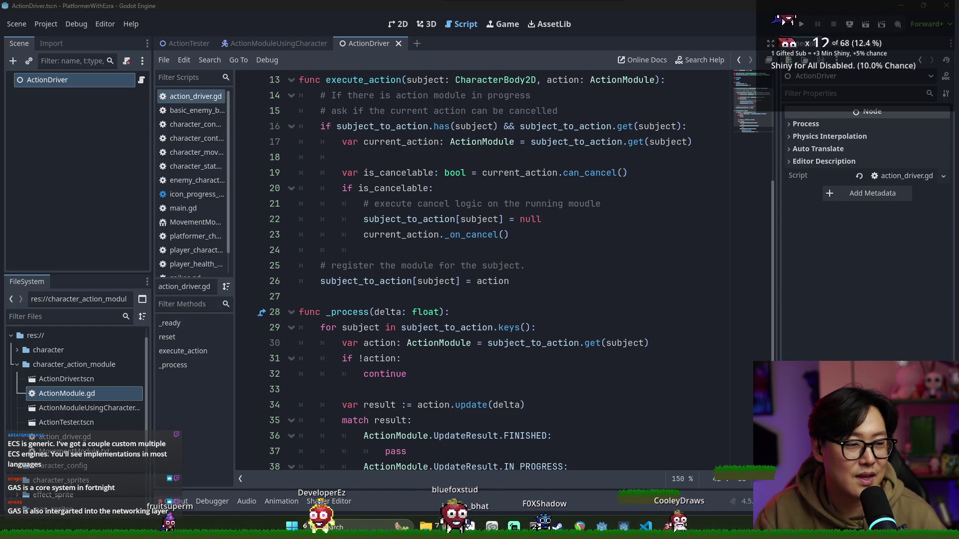
- Review the _process loop in the script, then switch to the Chrome Twitch raid-browser window
key(super+d)
key(super+d)
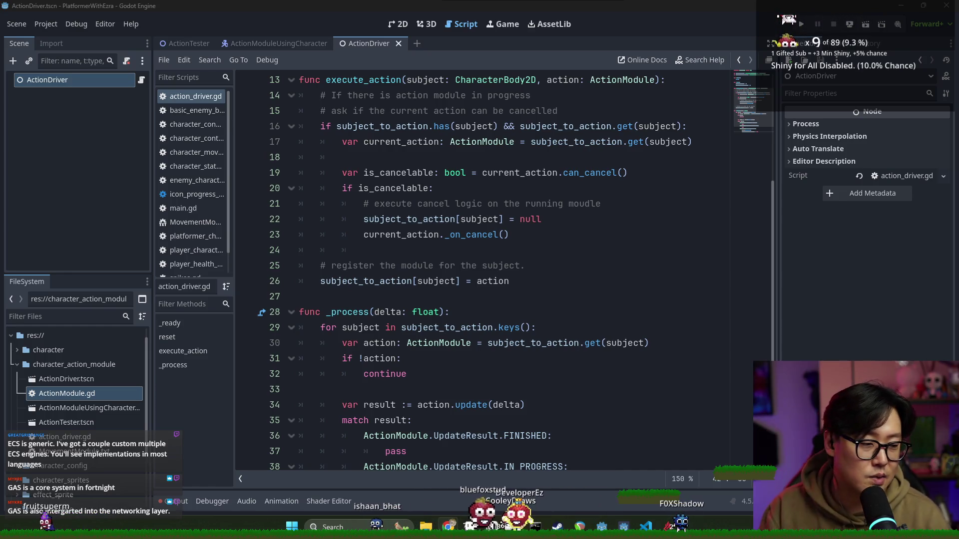
click(632, 328)
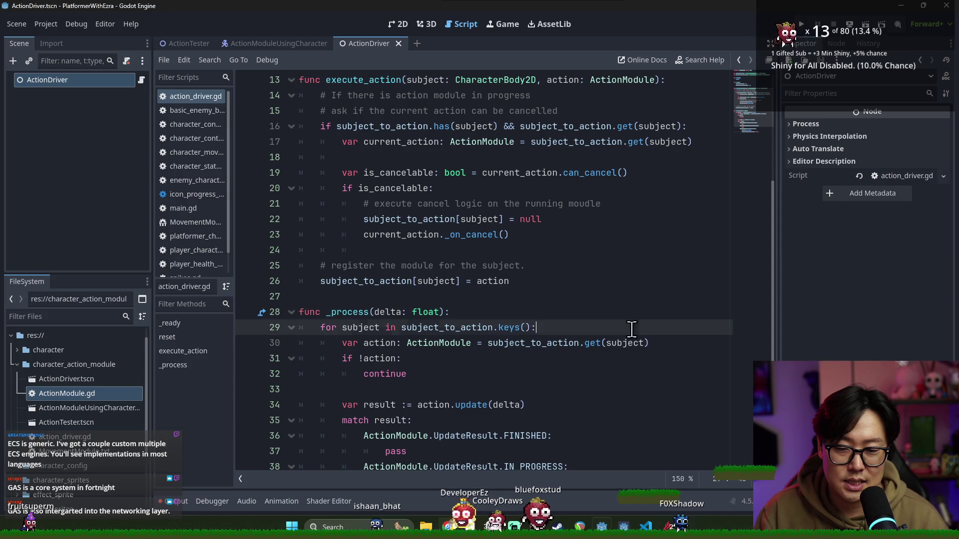
scroll(644, 320, down, 2)
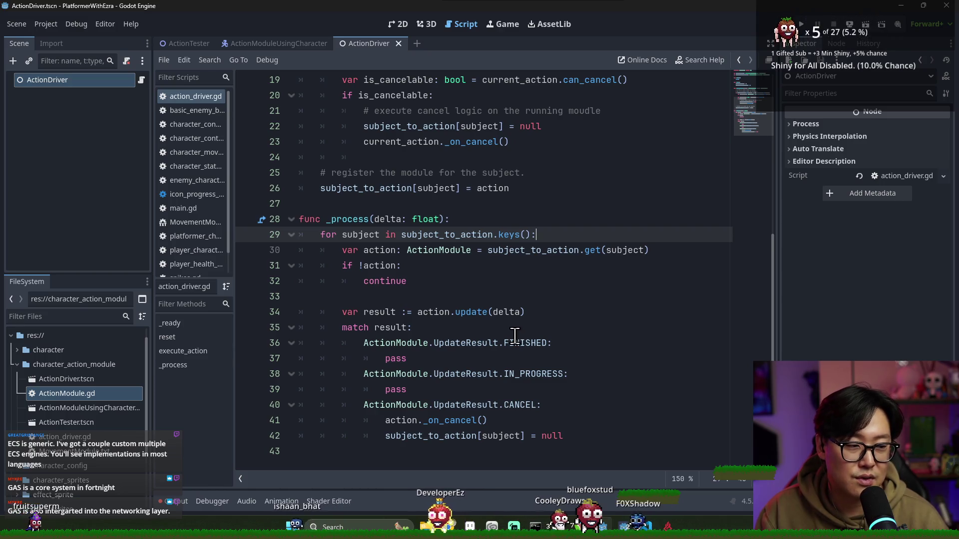
mouse_move(505, 322)
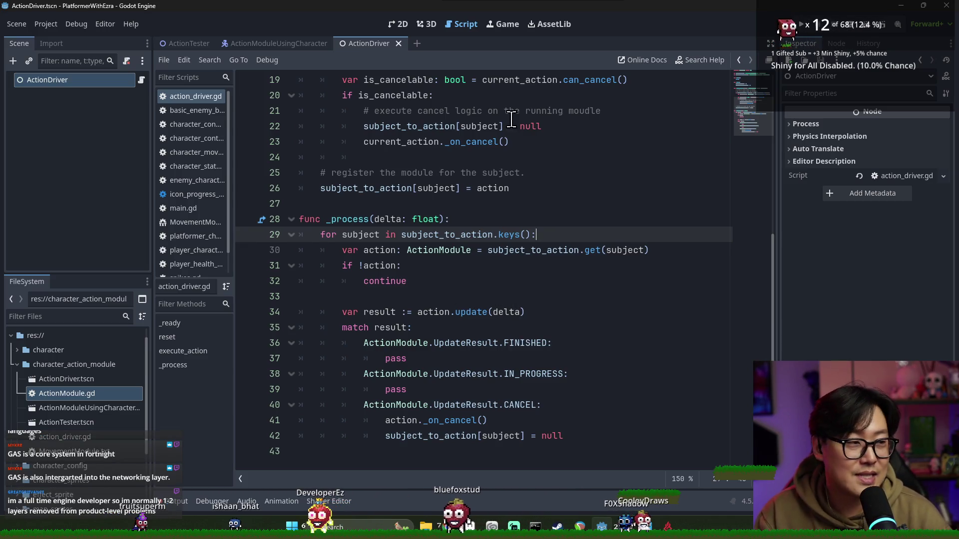
key(alt+Tab)
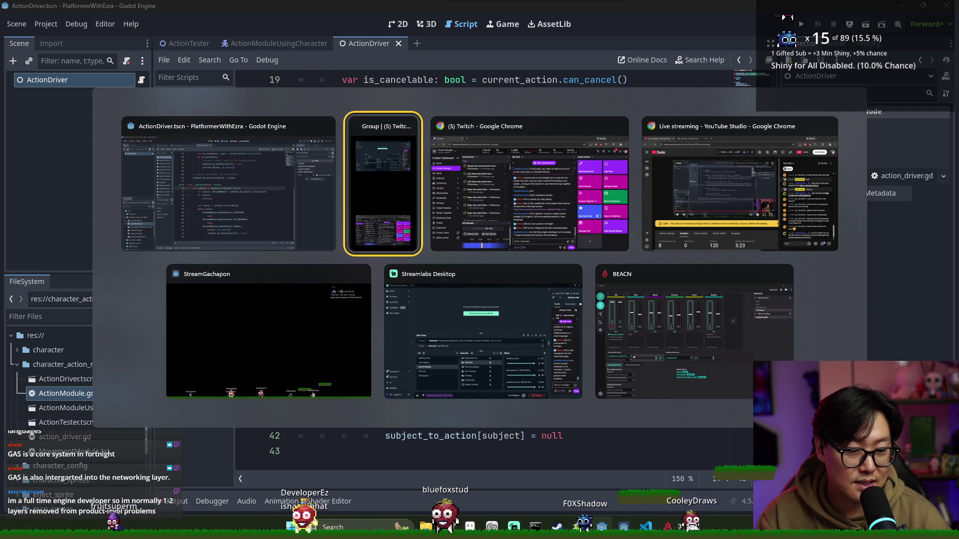
key(Escape)
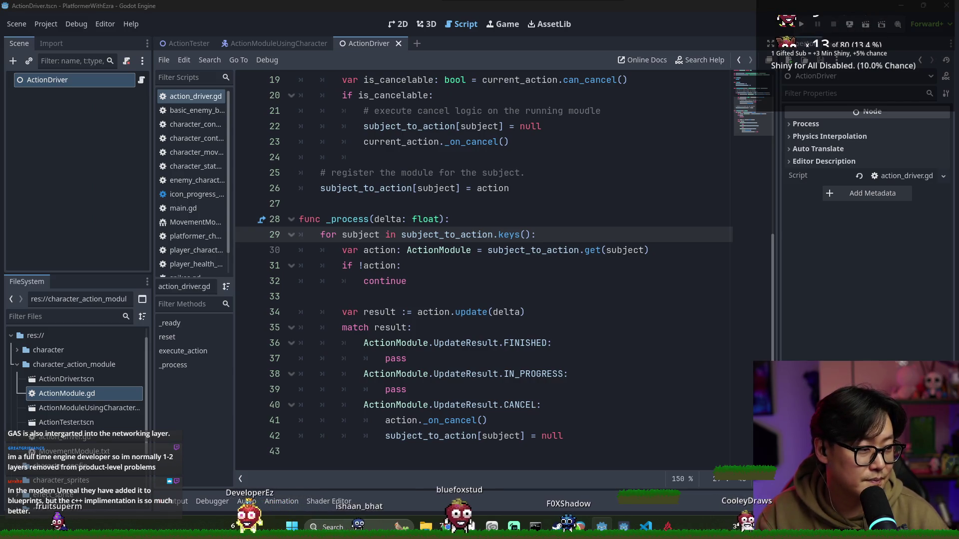
click(525, 312)
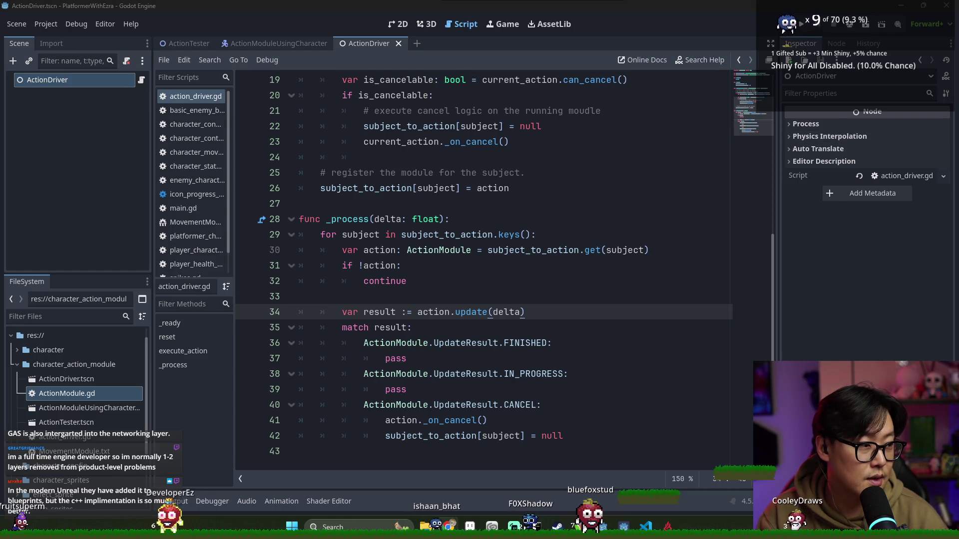
key(alt+Tab)
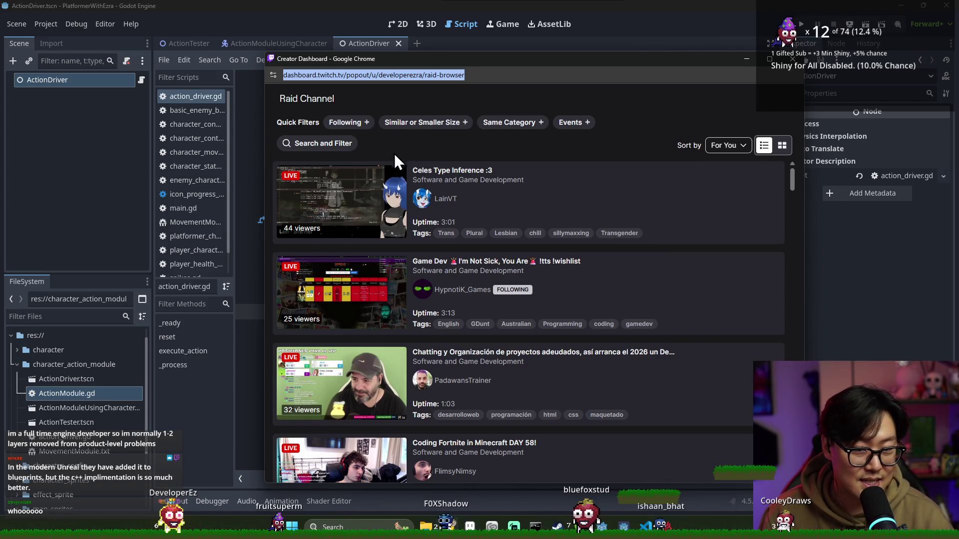
- Apply the Following filter, move the window up-left, and scroll through the followed development streams
click(359, 128)
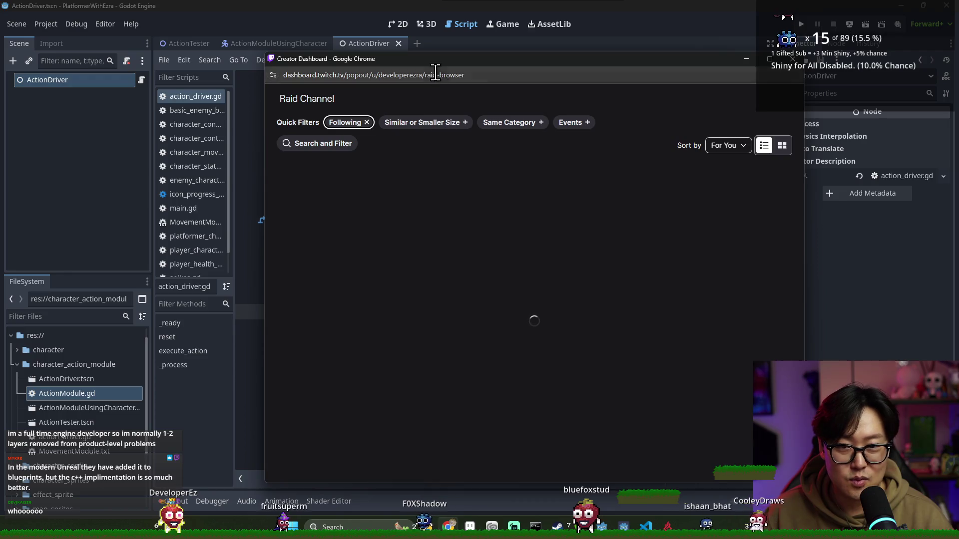
mouse_move(434, 59)
mouse_down()
mouse_move(391, 49)
mouse_move(379, 31)
mouse_up()
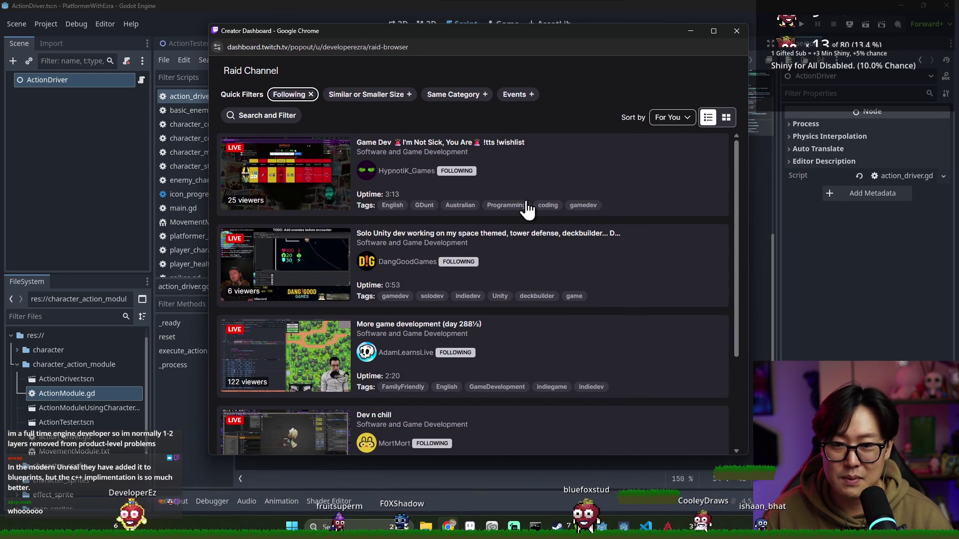
scroll(583, 249, down, 1)
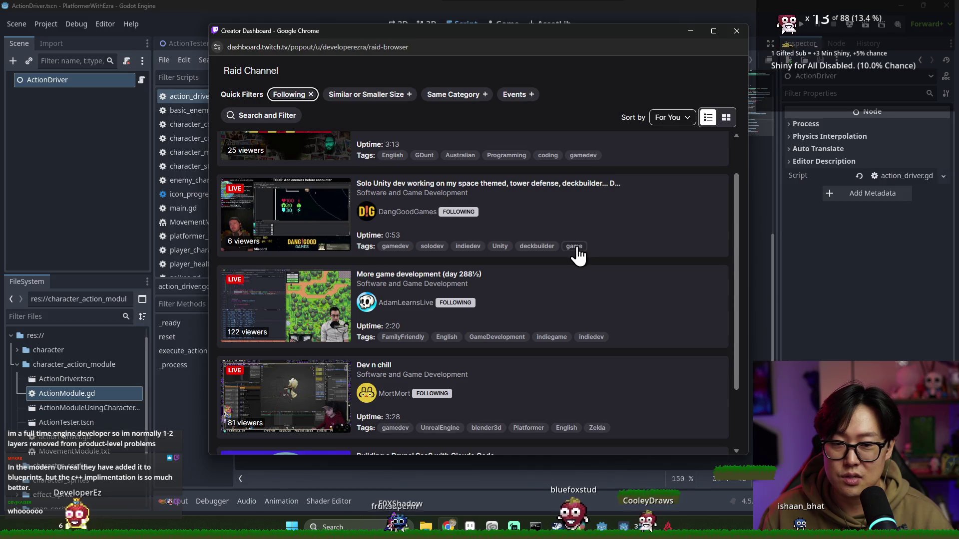
scroll(500, 220, down, 1)
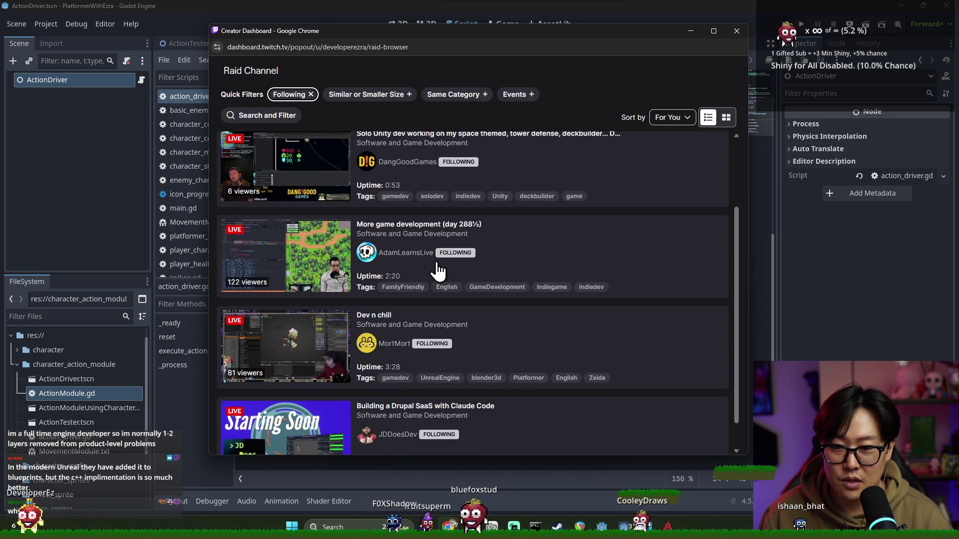
scroll(438, 271, down, 1)
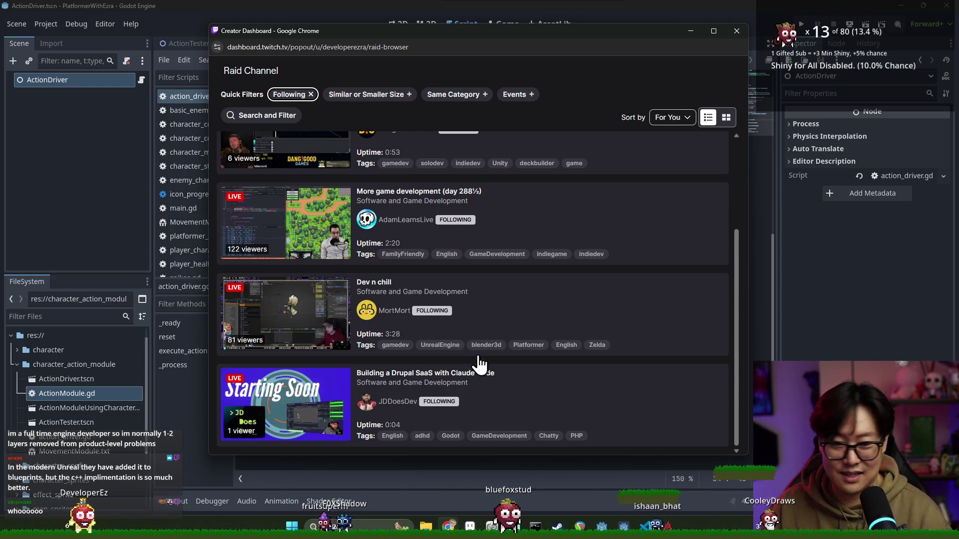
scroll(487, 355, up, 3)
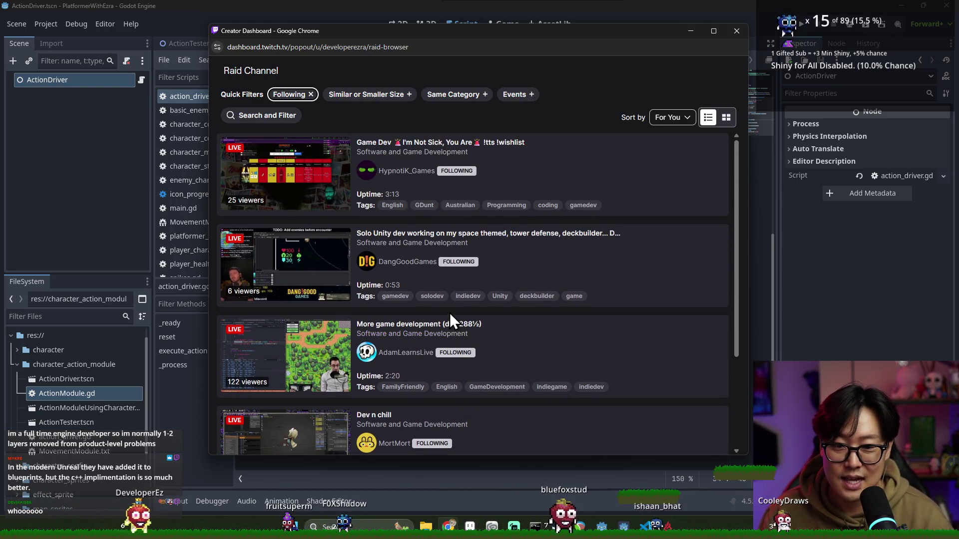